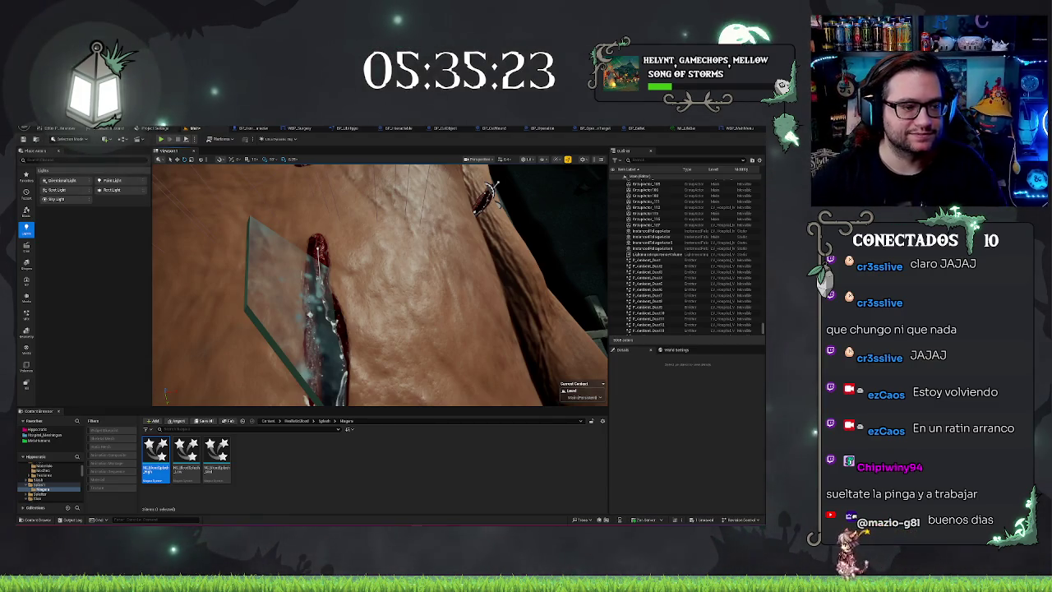
# Step: Frame the selected actor and orbit until the whole patient on the operating table is visible
pyautogui.press('f')
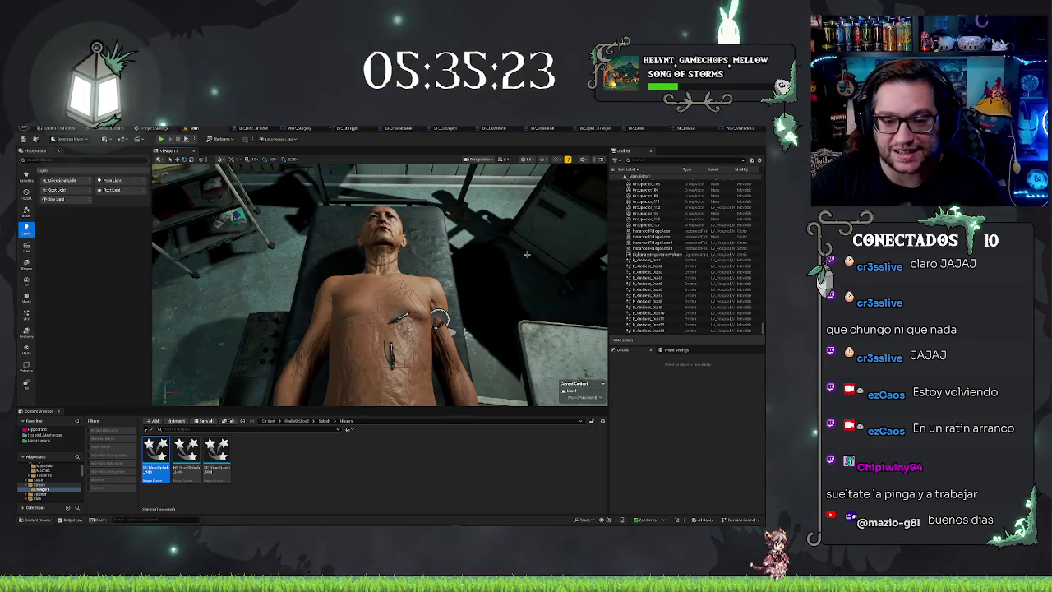
pyautogui.moveTo(527, 254)
pyautogui.mouseDown()
pyautogui.moveTo(493, 247)
pyautogui.moveTo(509, 263)
pyautogui.moveTo(501, 279)
pyautogui.moveTo(517, 255)
pyautogui.mouseUp()
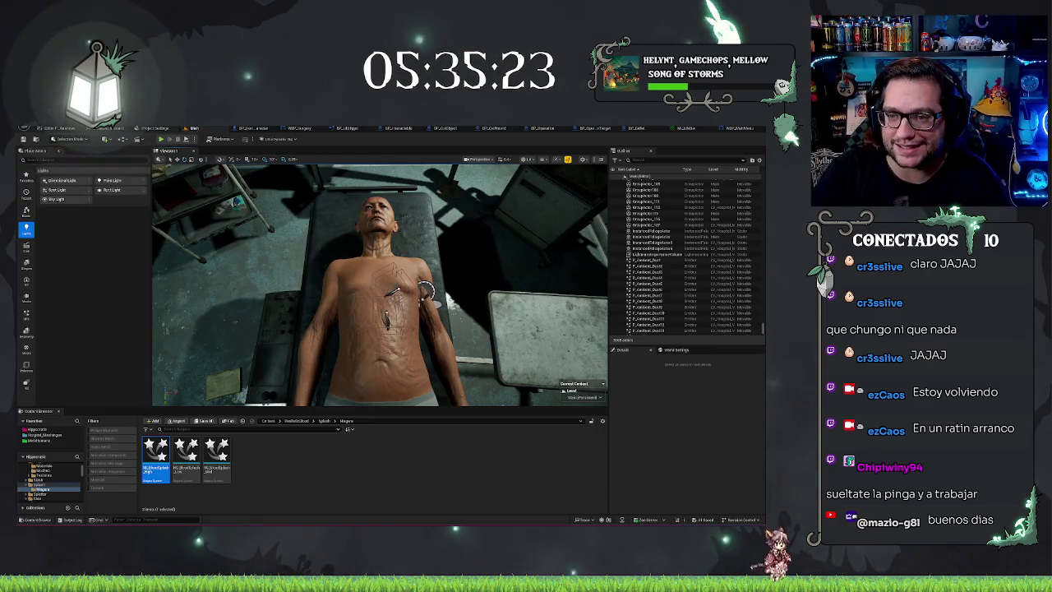
# Step: In the BP_Operation graph, bring up the SpawnActor node's class choices
pyautogui.click(549, 129)
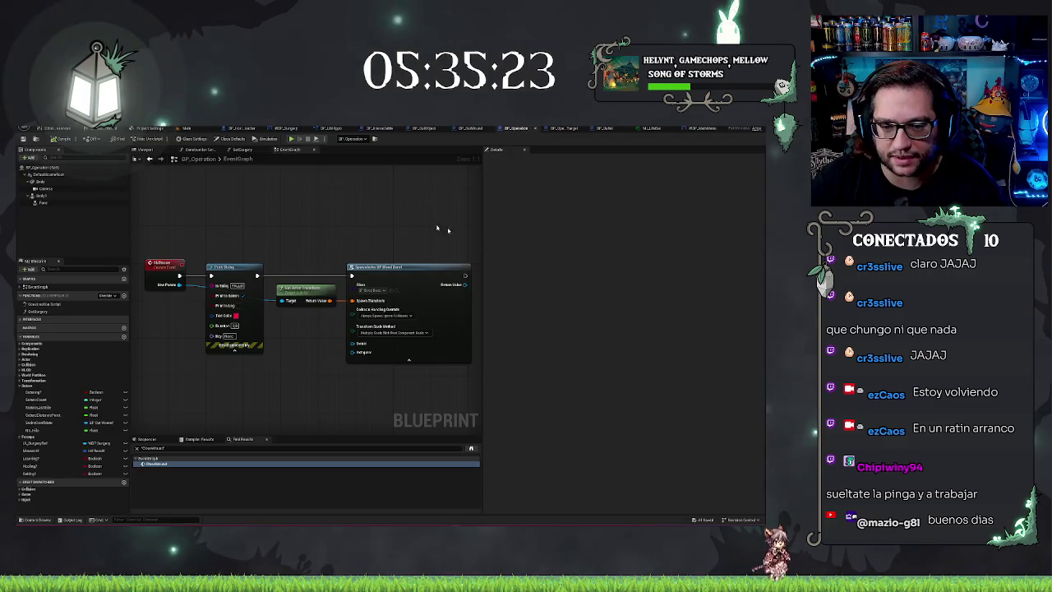
pyautogui.scroll(-2, 436, 227)
pyautogui.scroll(2, 377, 194)
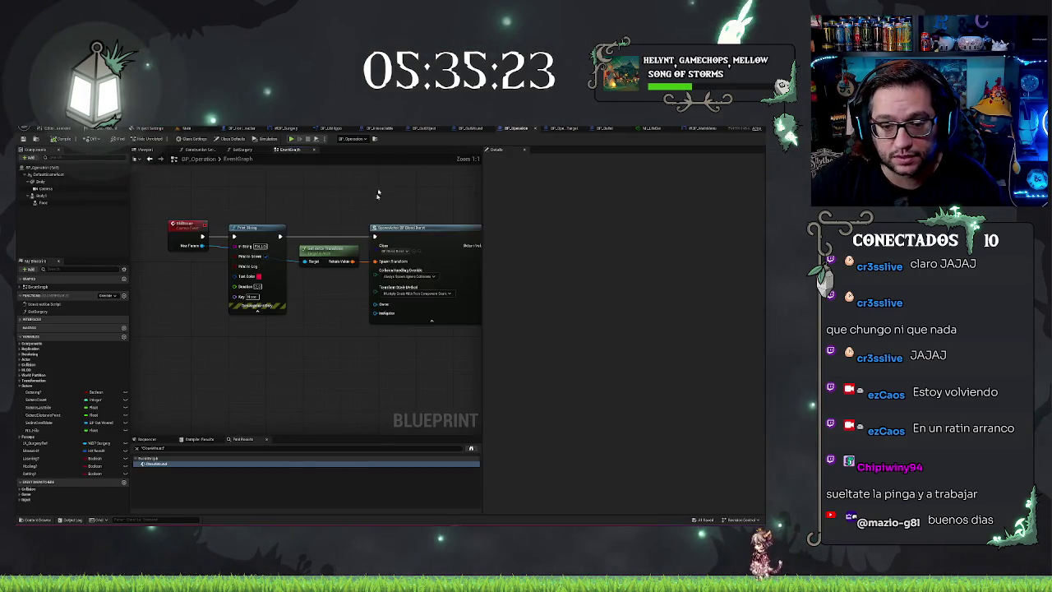
pyautogui.click(401, 250)
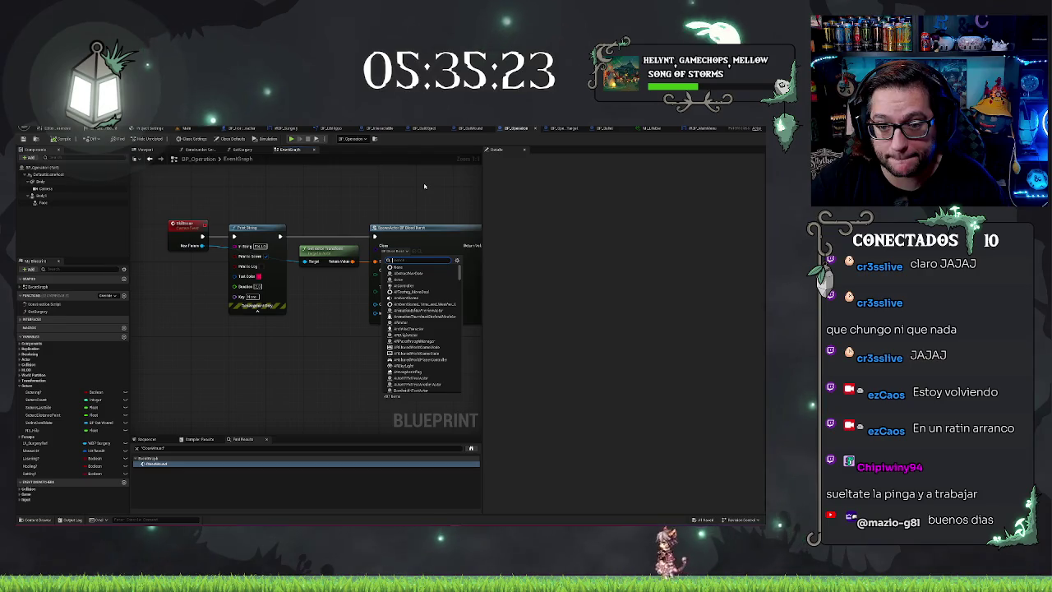
pyautogui.moveTo(424, 185)
pyautogui.mouseDown()
pyautogui.moveTo(336, 180)
pyautogui.moveTo(331, 254)
pyautogui.mouseUp()
pyautogui.rightClick(337, 180)
pyautogui.press('Escape')
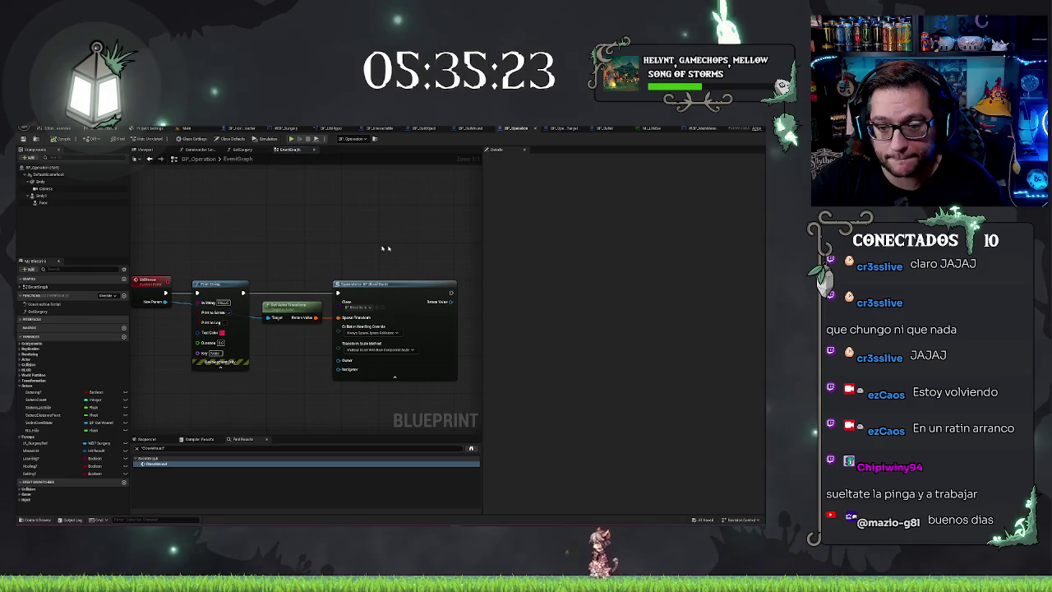
# Step: Set the SpawnActor class to the StaticMeshActor blueprint found by searching 'bloat'
pyautogui.click(367, 305)
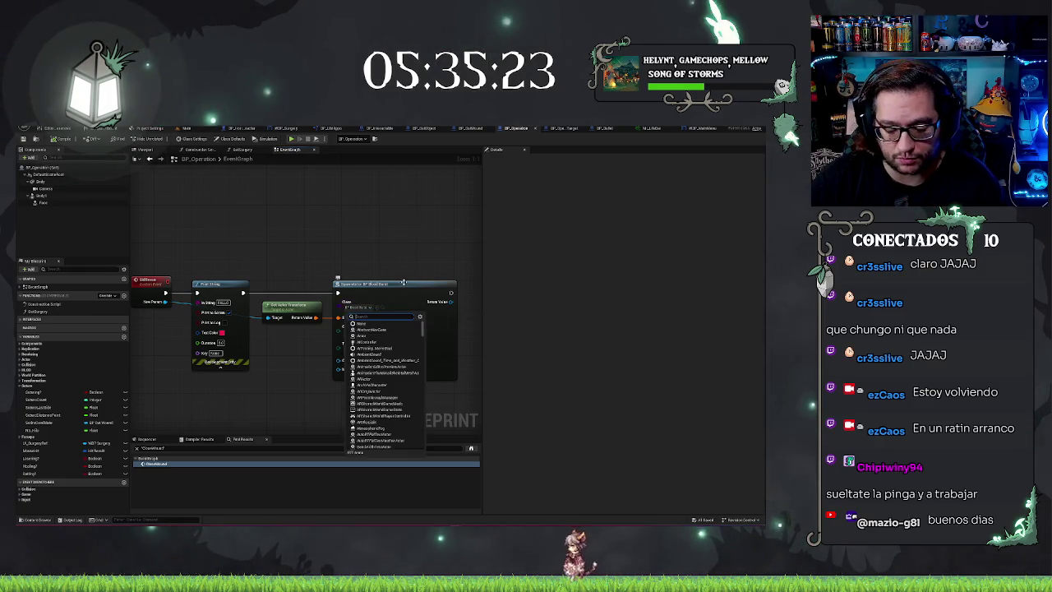
pyautogui.write('blo')
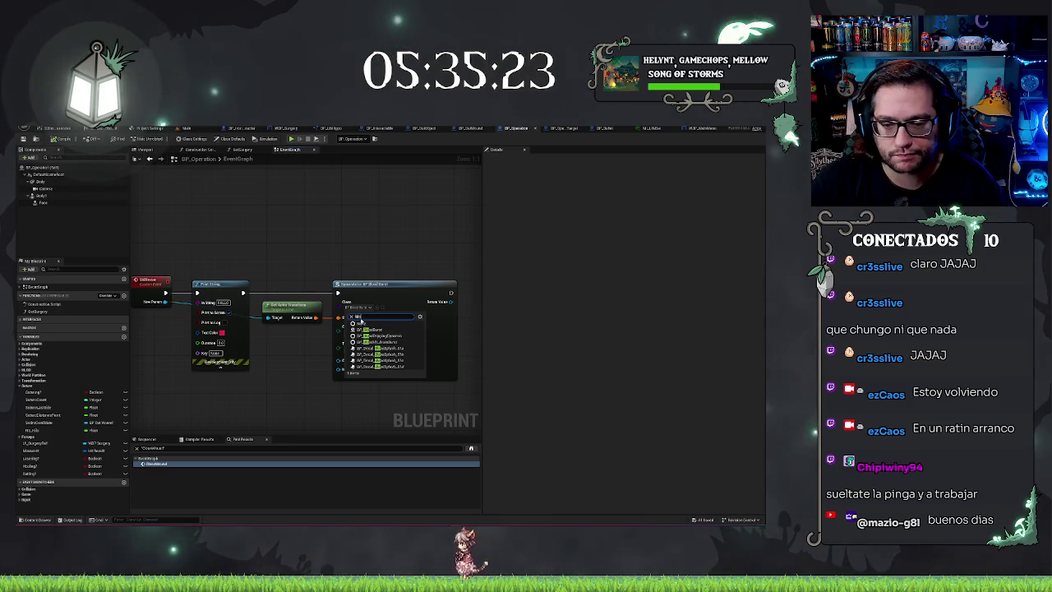
pyautogui.write('o')
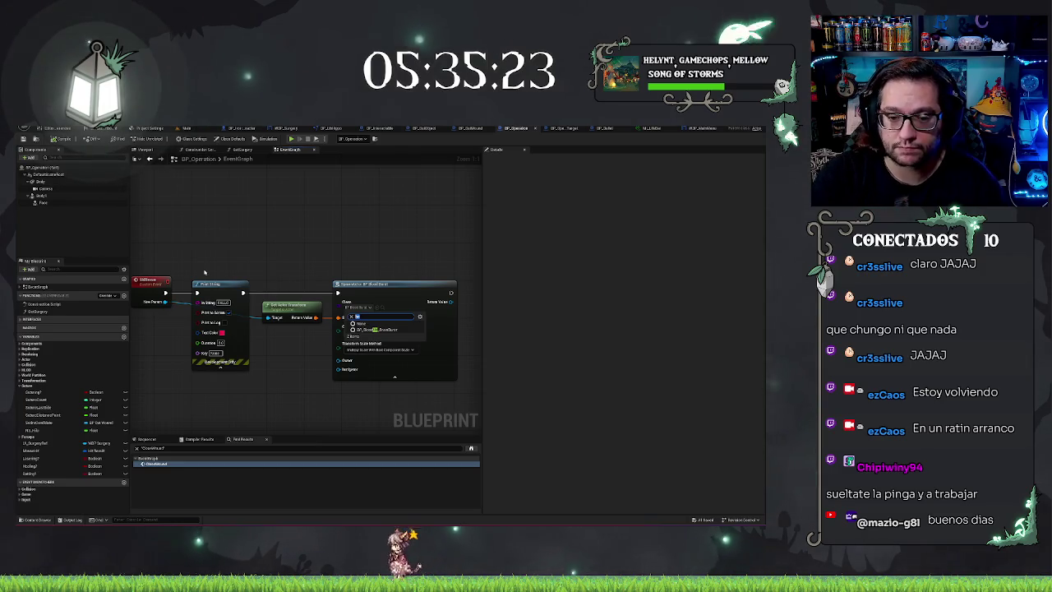
pyautogui.press('BackSpace')
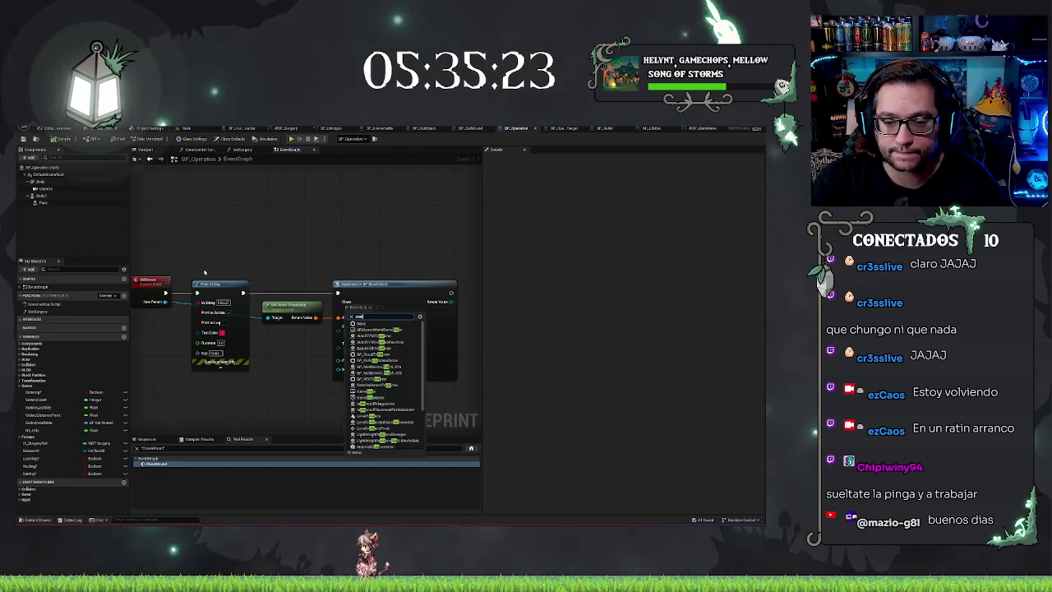
pyautogui.write('at')
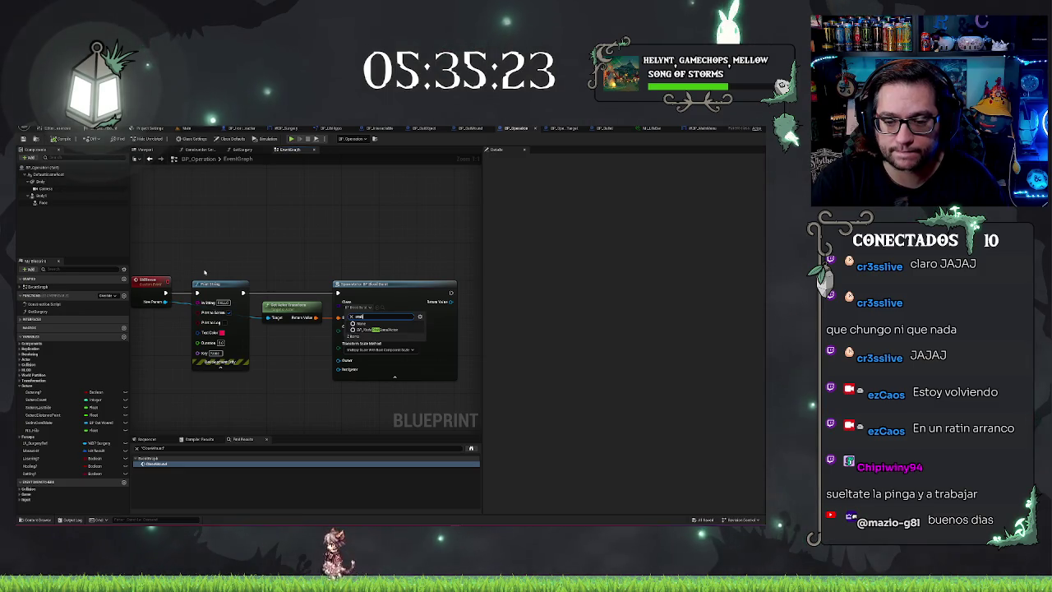
pyautogui.press('Return')
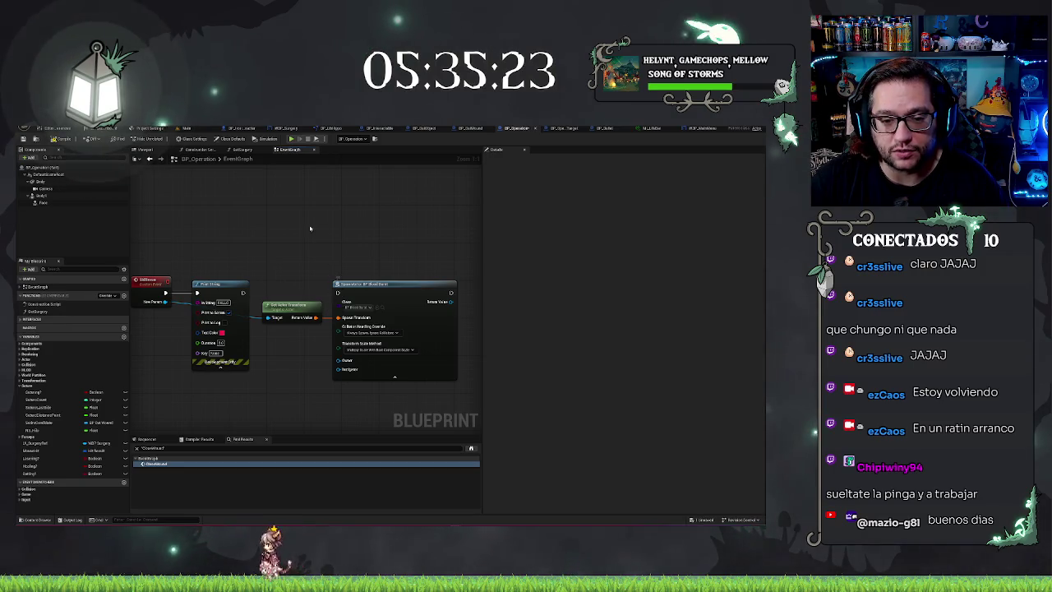
pyautogui.moveTo(310, 227); pyautogui.dragTo(369, 230)
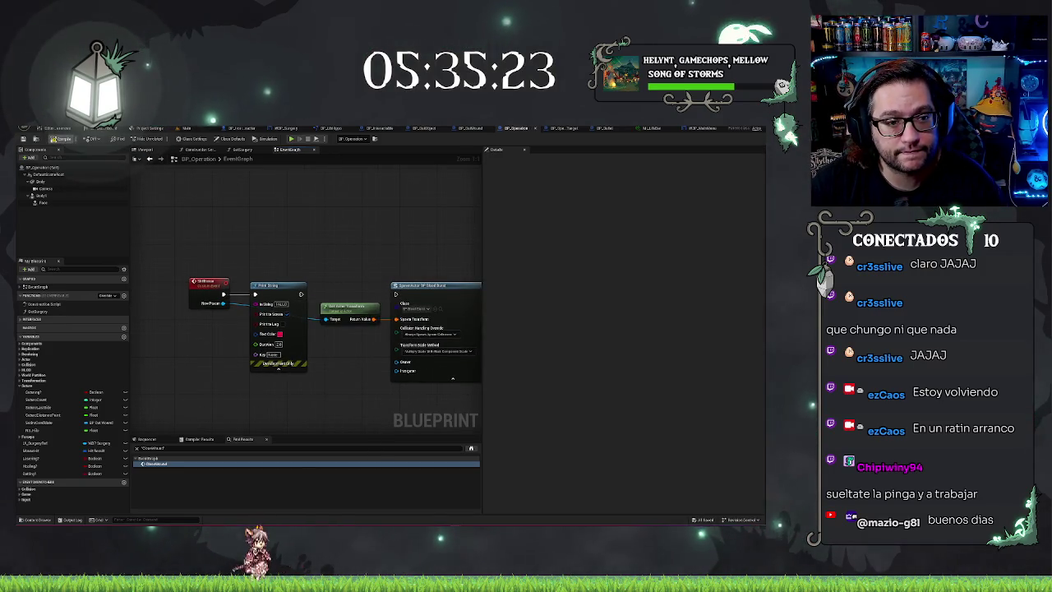
pyautogui.moveTo(190, 270)
pyautogui.mouseDown()
pyautogui.moveTo(153, 259)
pyautogui.moveTo(217, 262)
pyautogui.mouseUp()
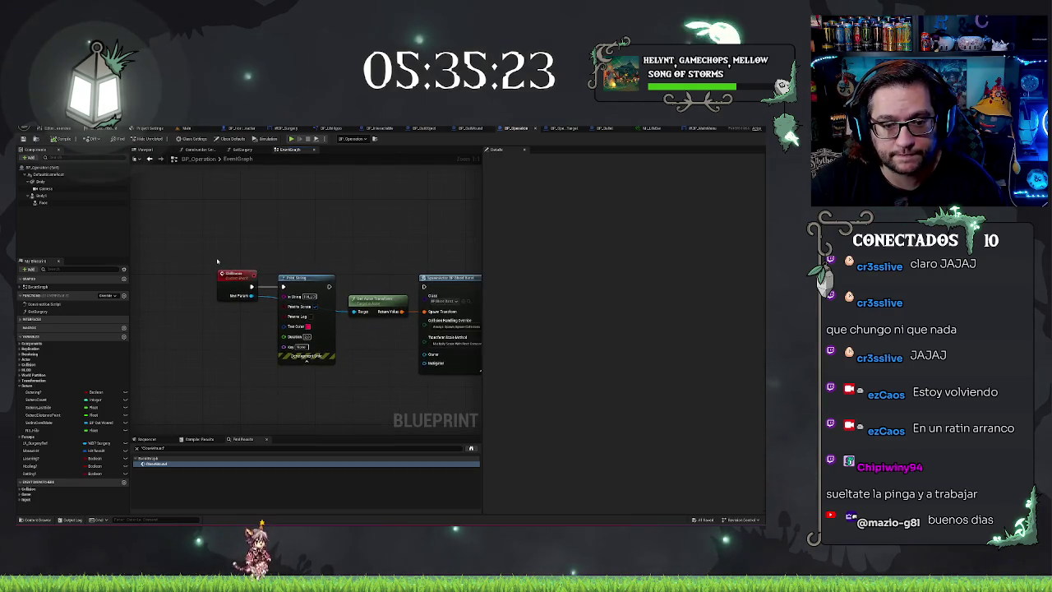
pyautogui.click(231, 277)
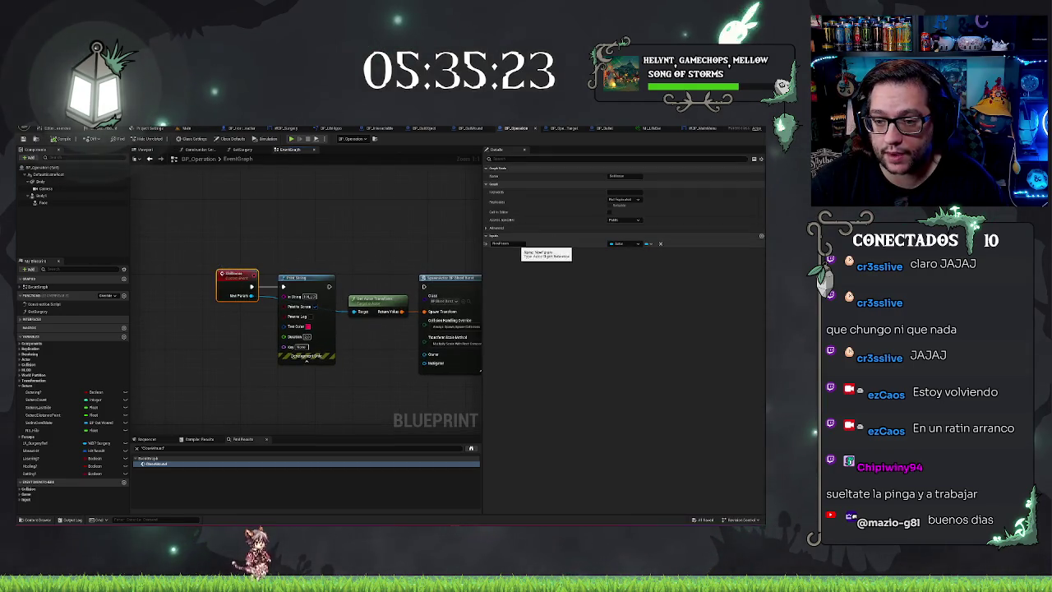
# Step: Rename the custom event's two inputs to Actor and LifePenalty, leaving their types unchanged
pyautogui.doubleClick(503, 243)
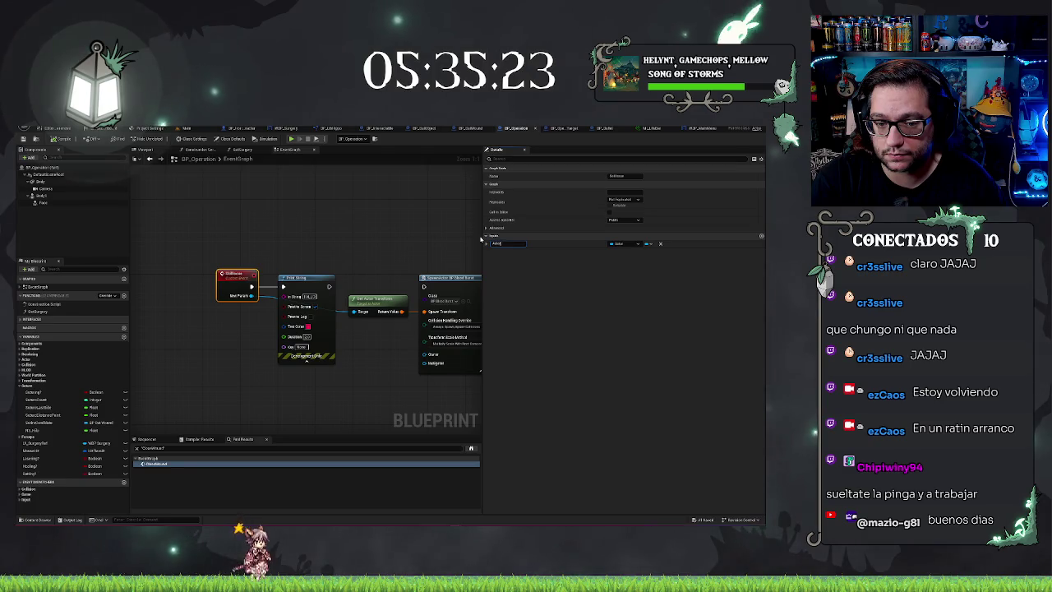
pyautogui.press('Return')
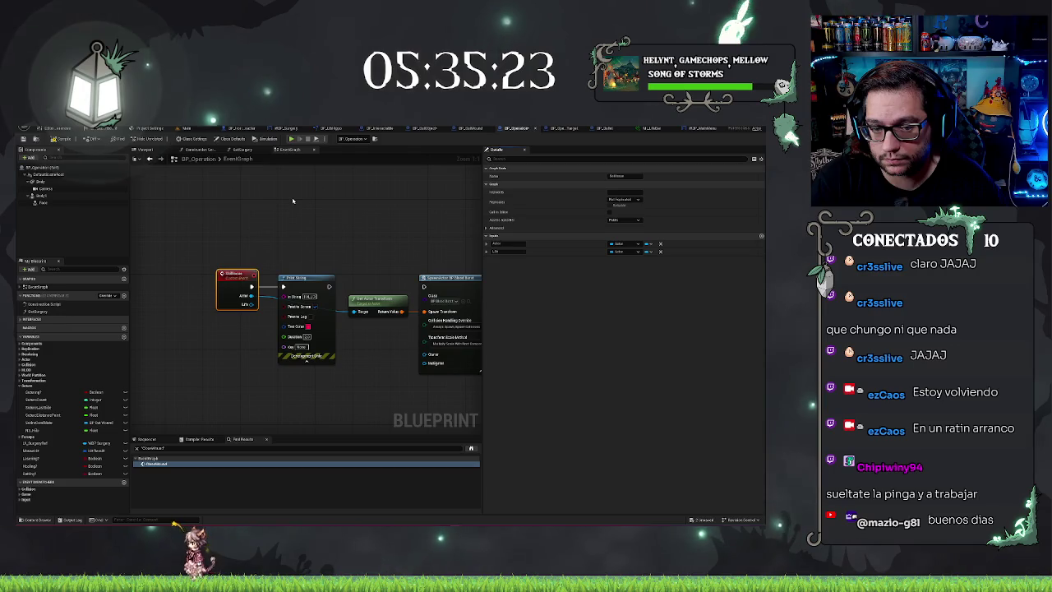
pyautogui.press('Return')
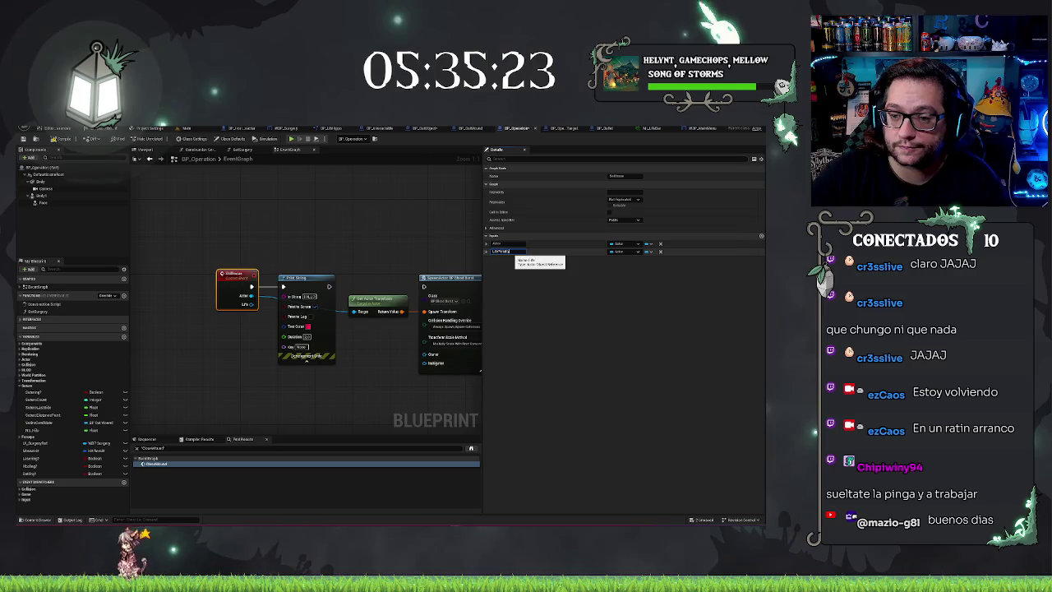
pyautogui.press('Return')
pyautogui.click(622, 250)
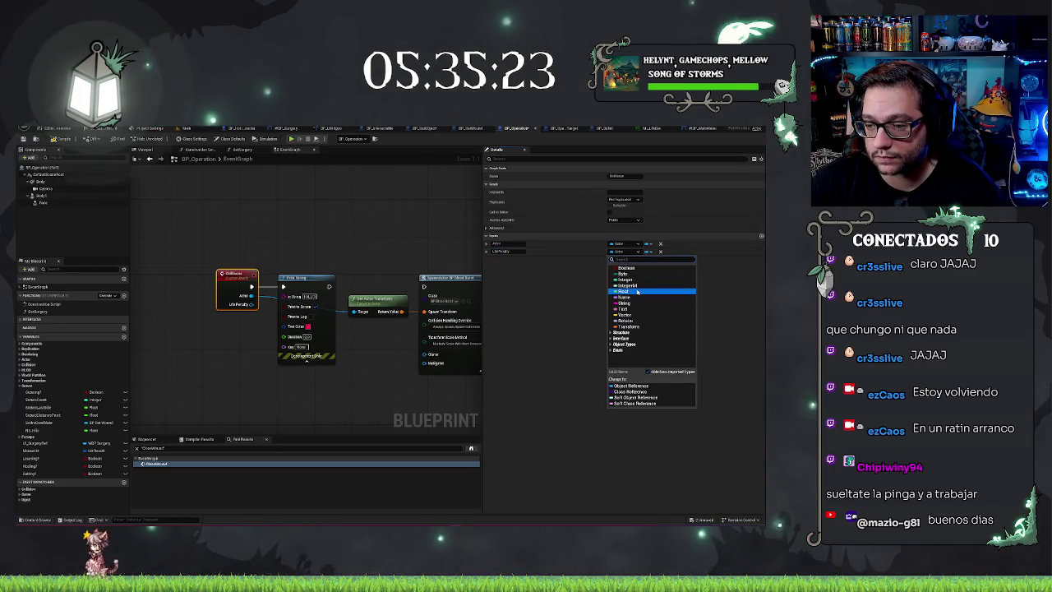
pyautogui.click(287, 202)
pyautogui.click(311, 214)
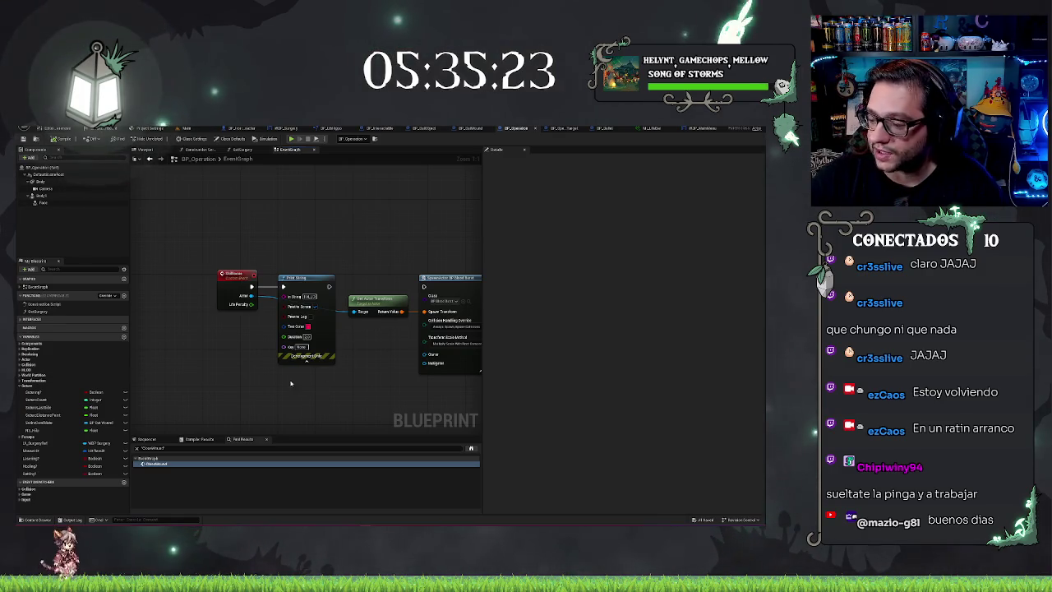
pyautogui.scroll(-1, 325, 401)
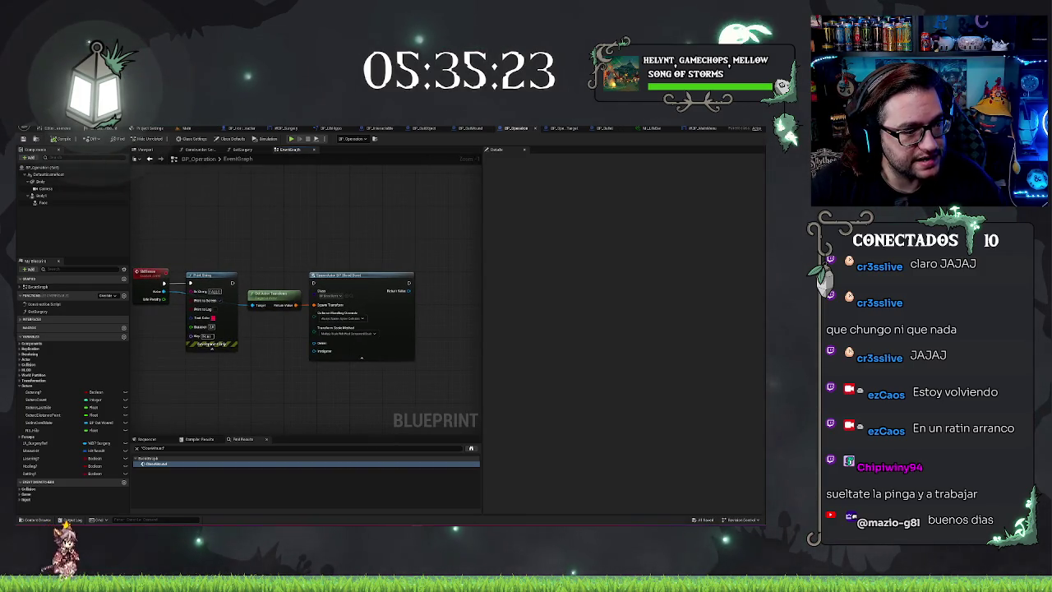
pyautogui.click(197, 128)
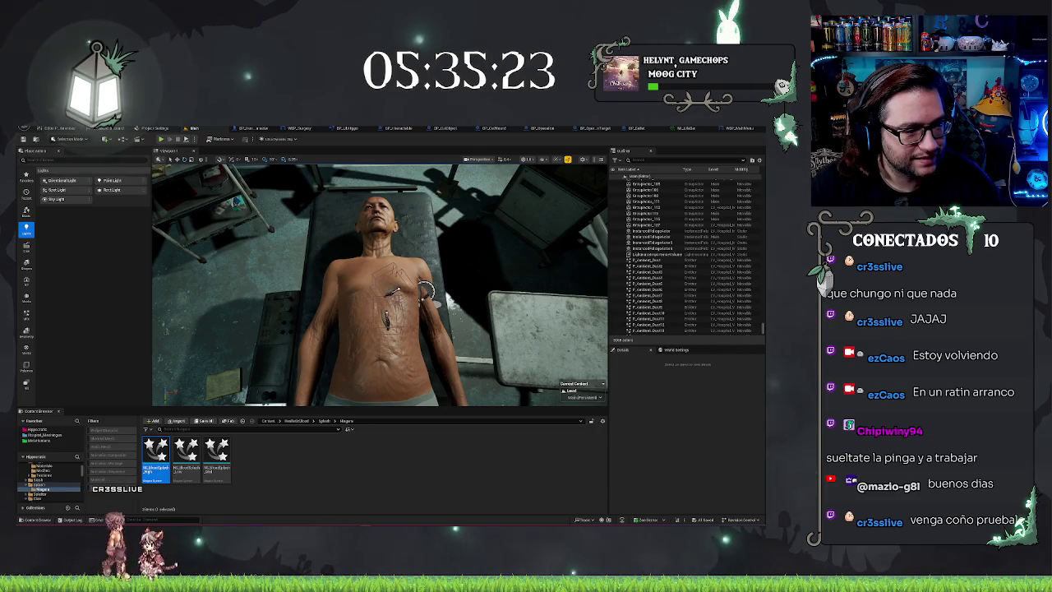
# Step: Bring up the Save dialog for T_CutWound.png with Ctrl+Shift+S, then close it
pyautogui.hotkey('ctrl', 'shift', 's')
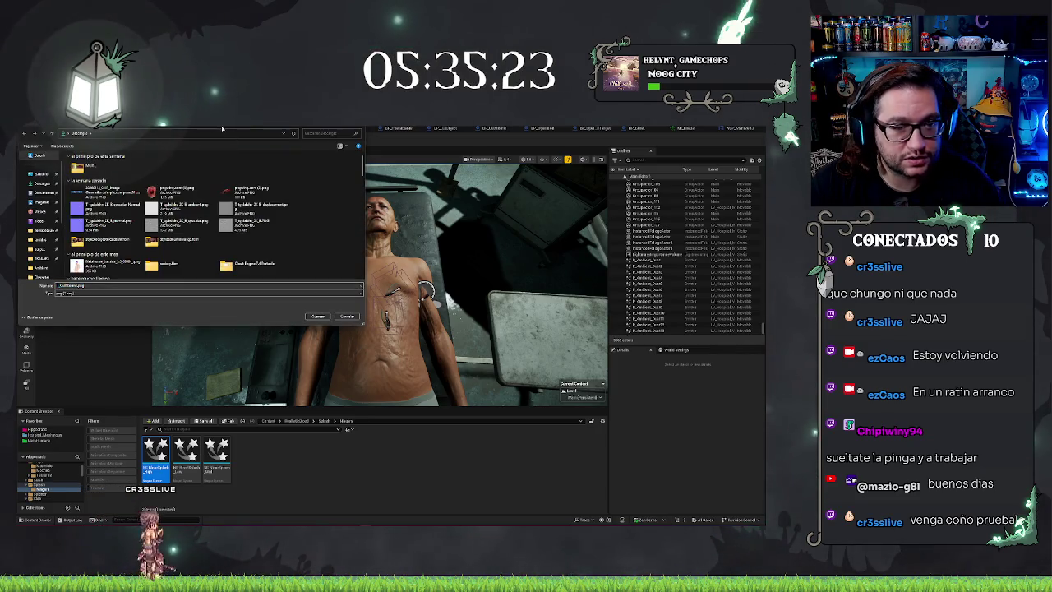
pyautogui.press('Return')
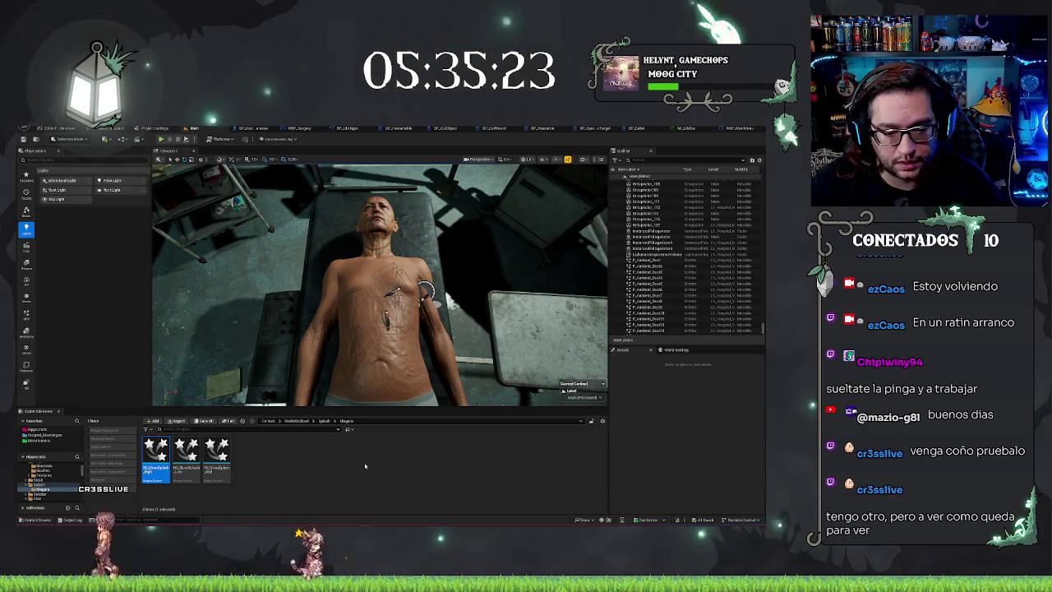
# Step: Browse the Content Browser to the Hippocratic project's Textures folder to list its textures
pyautogui.click(46, 481)
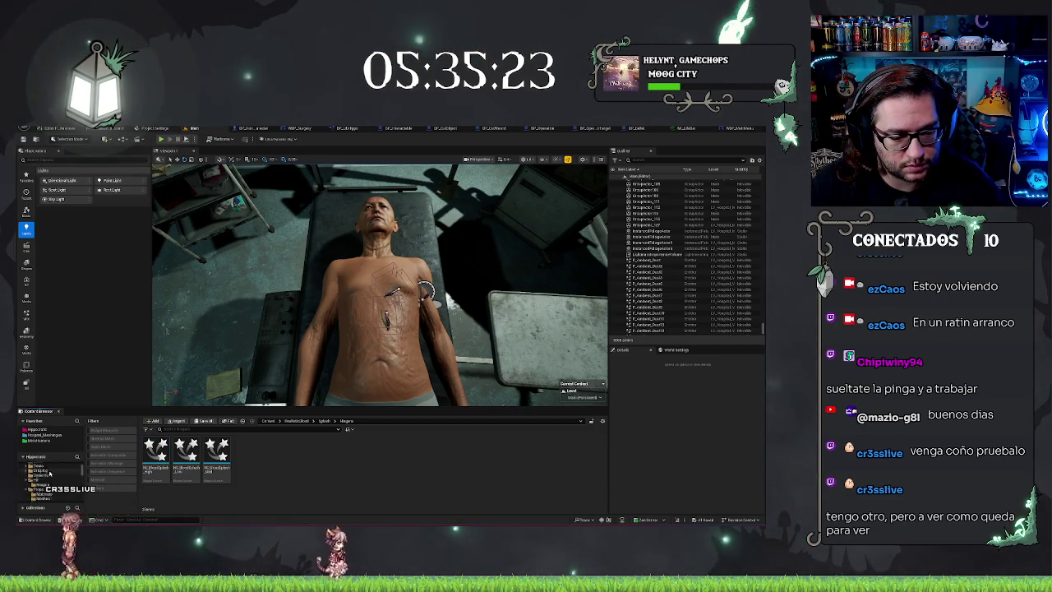
pyautogui.click(44, 475)
pyautogui.click(33, 465)
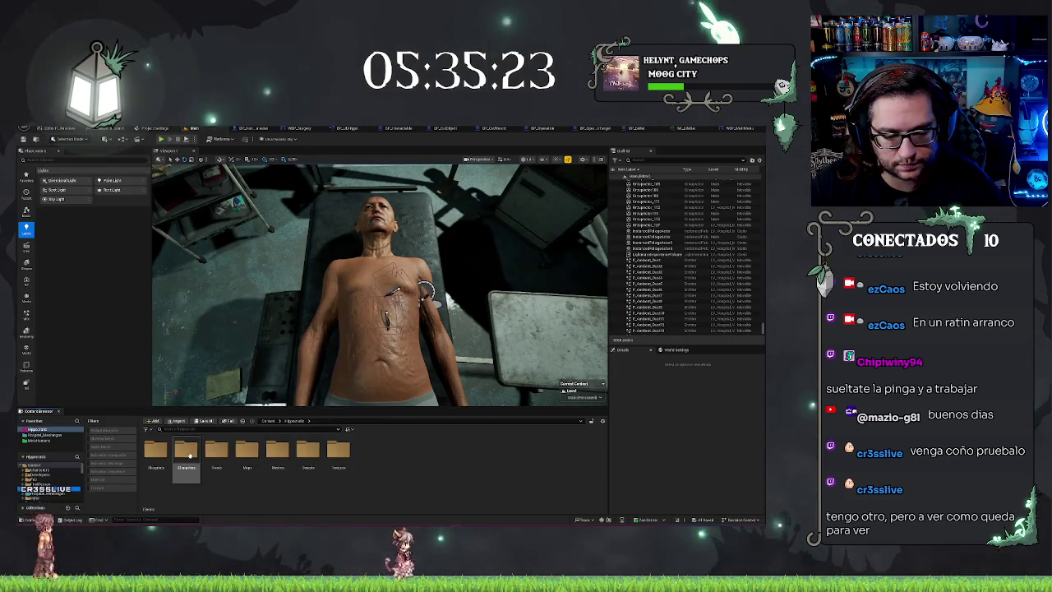
pyautogui.doubleClick(337, 450)
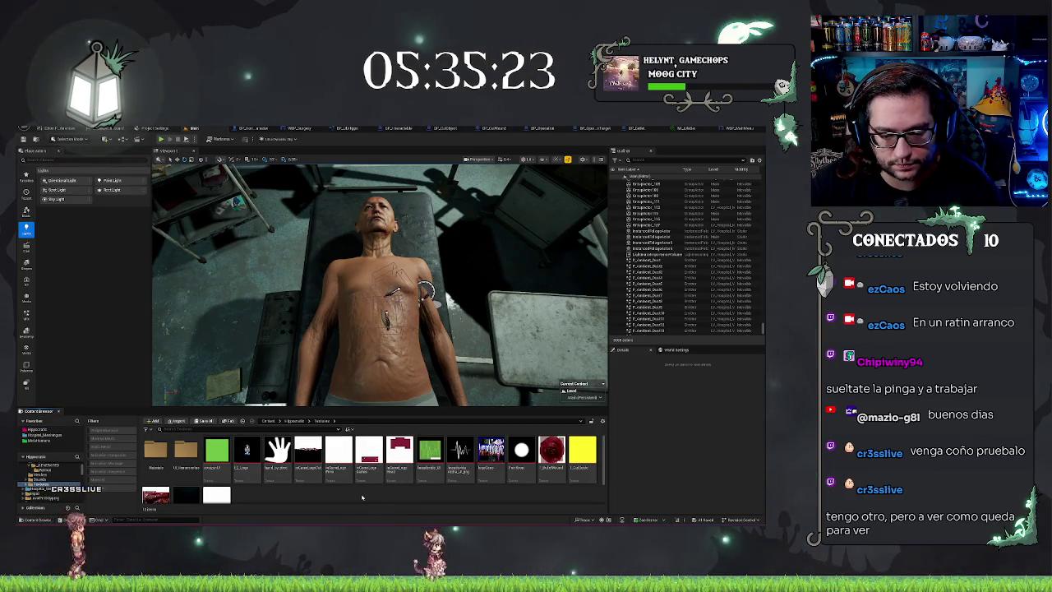
pyautogui.scroll(-1, 362, 497)
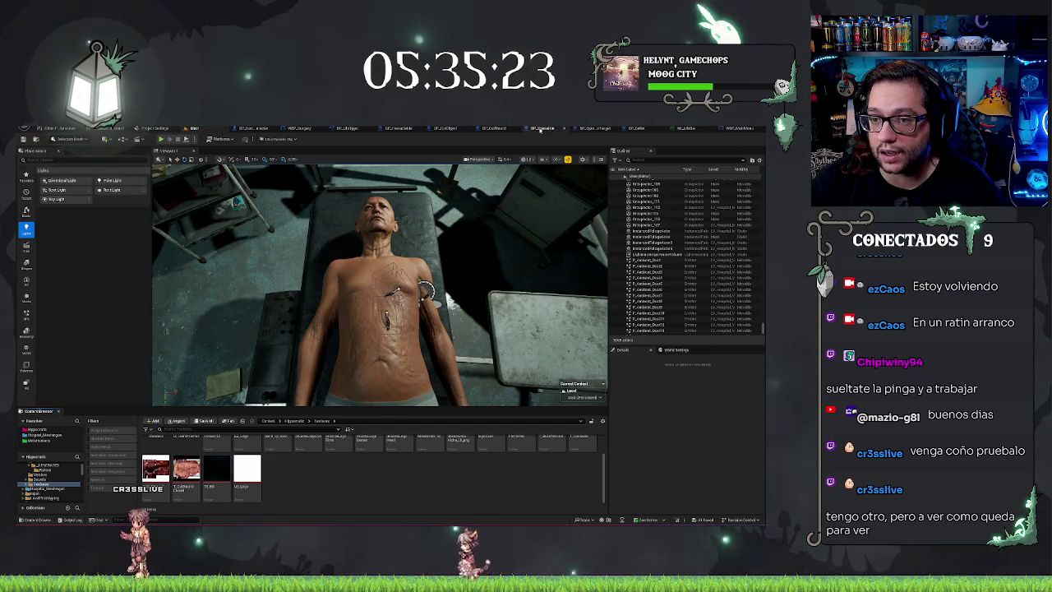
pyautogui.click(490, 129)
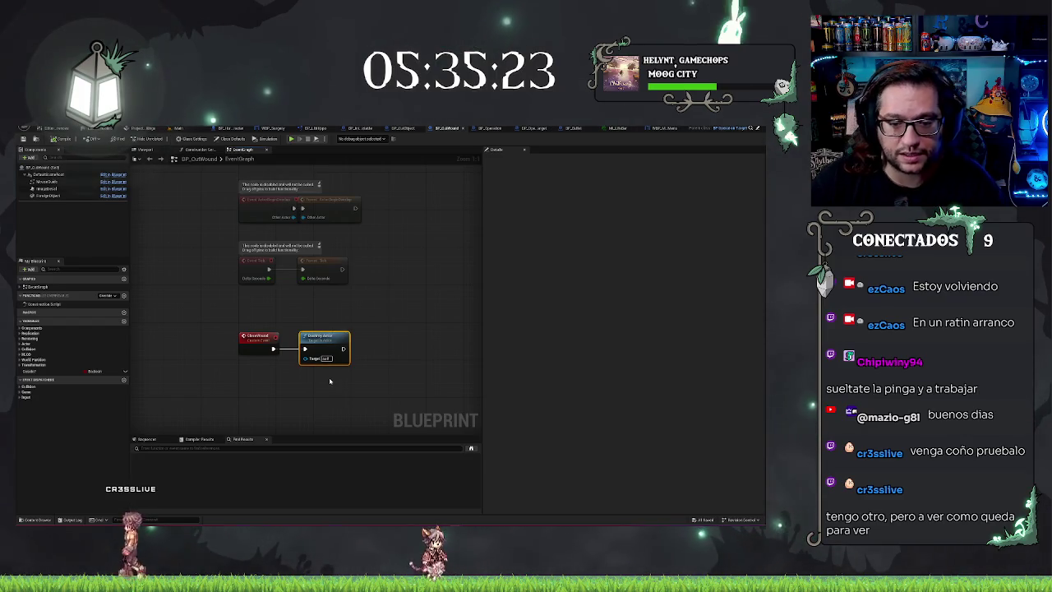
# Step: Replace the Destroy Actor node with Image Decal and a Set Decal Material node
pyautogui.press('Delete')
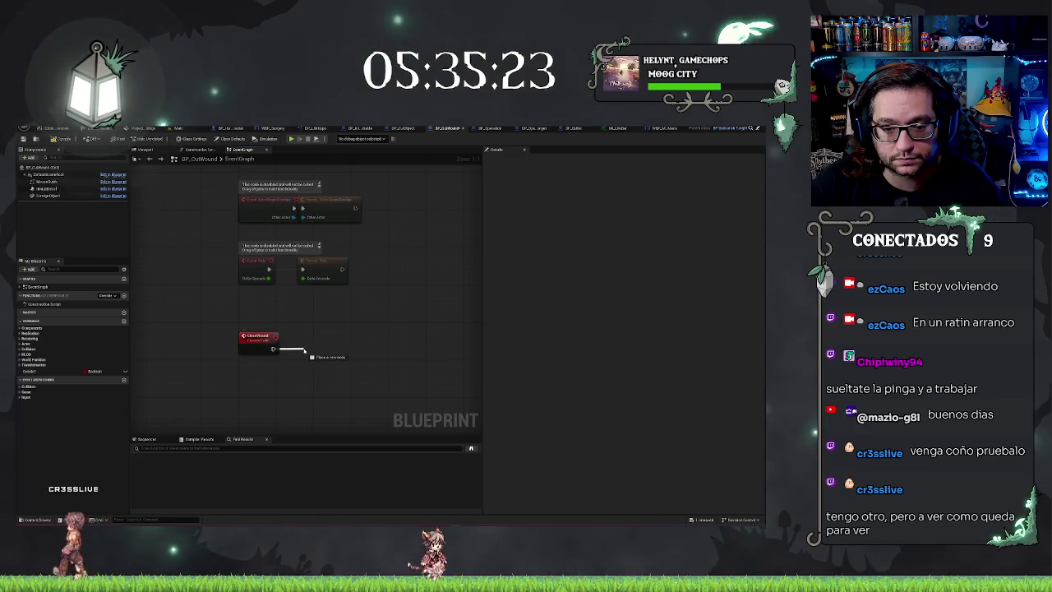
pyautogui.moveTo(305, 351); pyautogui.dragTo(306, 353)
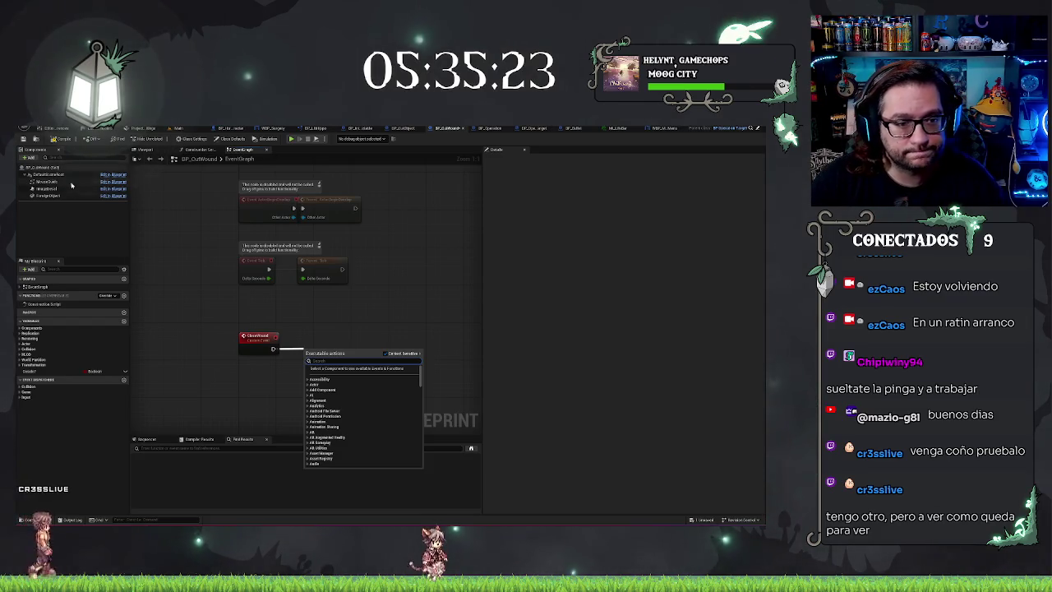
pyautogui.moveTo(71, 188)
pyautogui.mouseDown()
pyautogui.moveTo(140, 279)
pyautogui.moveTo(277, 379)
pyautogui.moveTo(319, 361)
pyautogui.mouseUp()
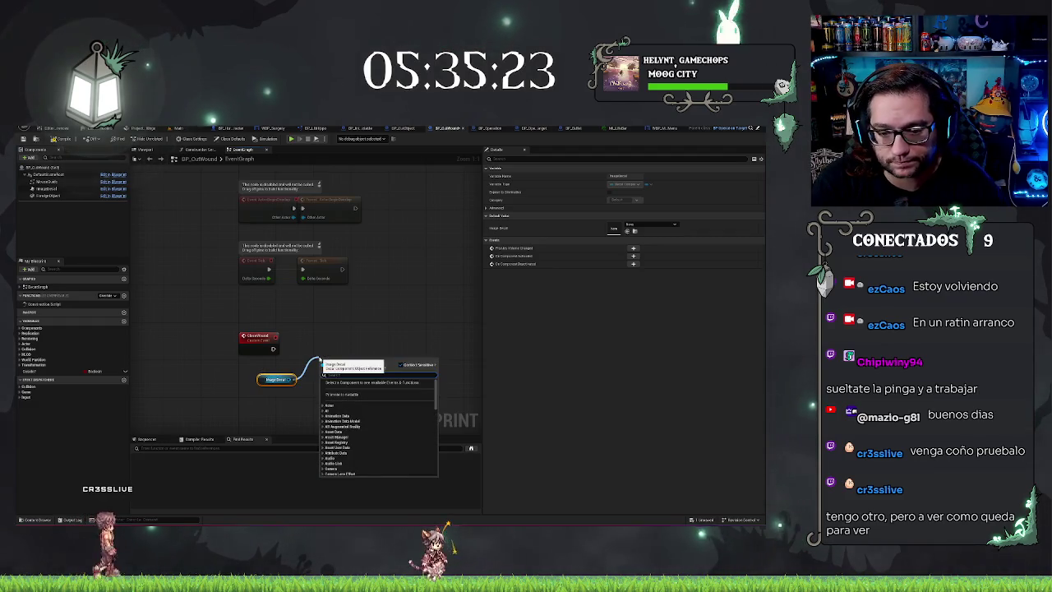
pyautogui.write('mate')
pyautogui.press('BackSpace')
pyautogui.press('BackSpace')
pyautogui.press('BackSpace')
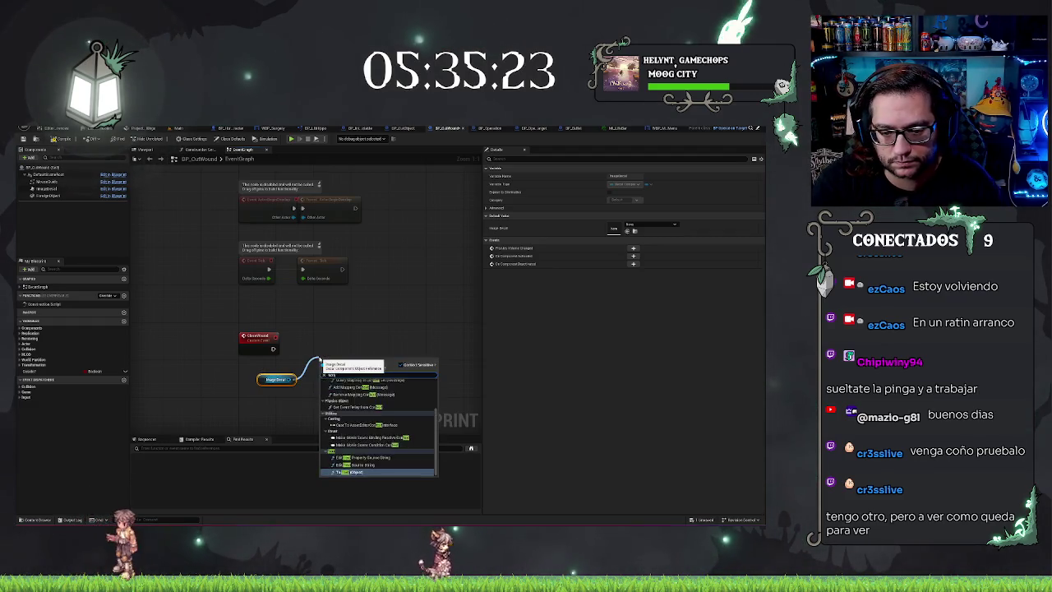
pyautogui.write('material')
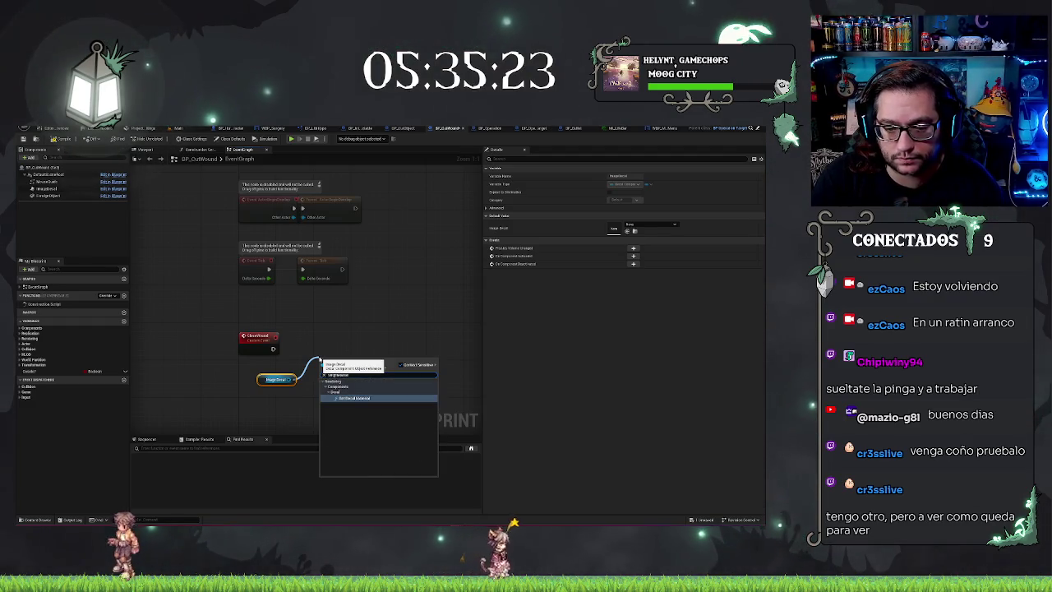
pyautogui.press('Return')
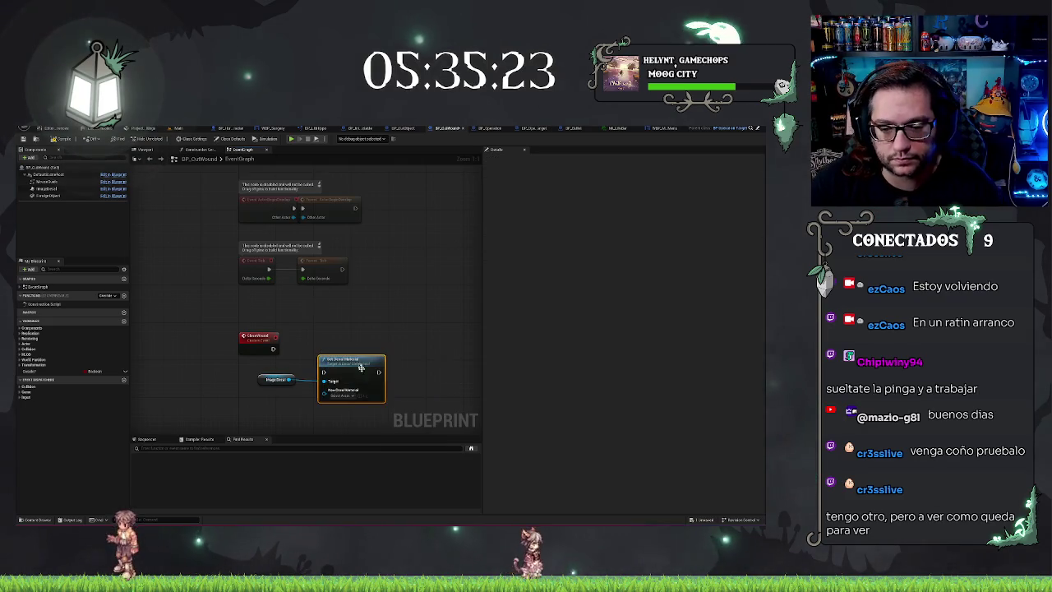
pyautogui.moveTo(353, 365); pyautogui.dragTo(357, 340)
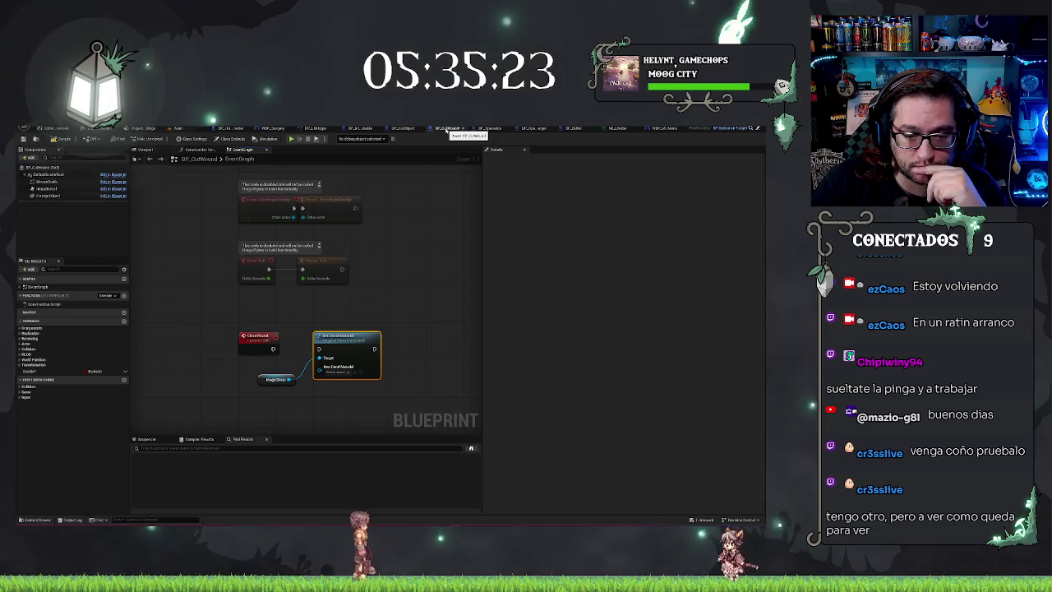
# Step: Wire Image Decal into Set Decal Material and add a Get Decal Material node
pyautogui.rightClick(285, 418)
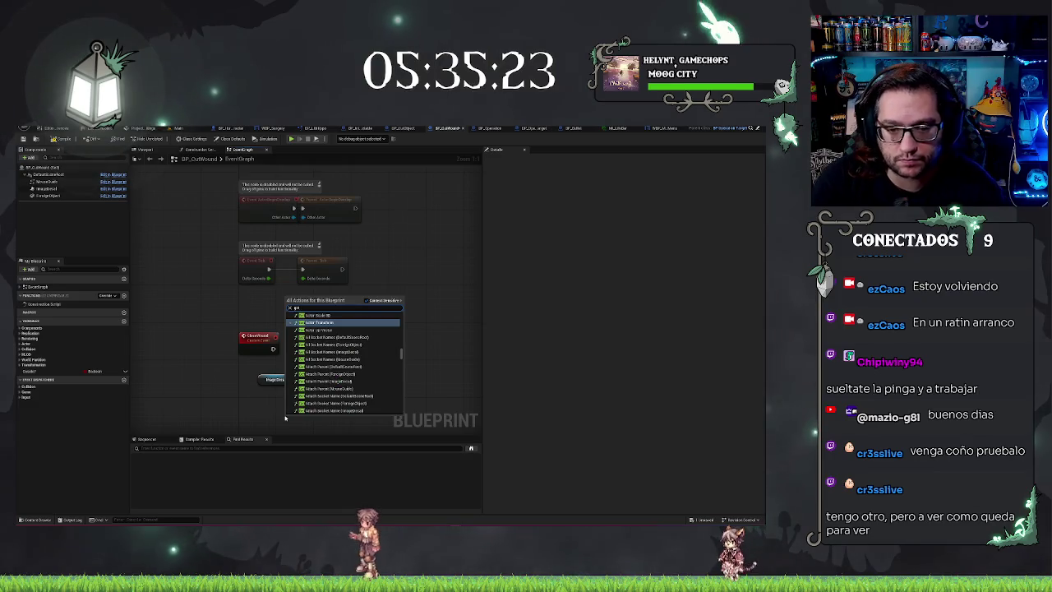
pyautogui.write(' material')
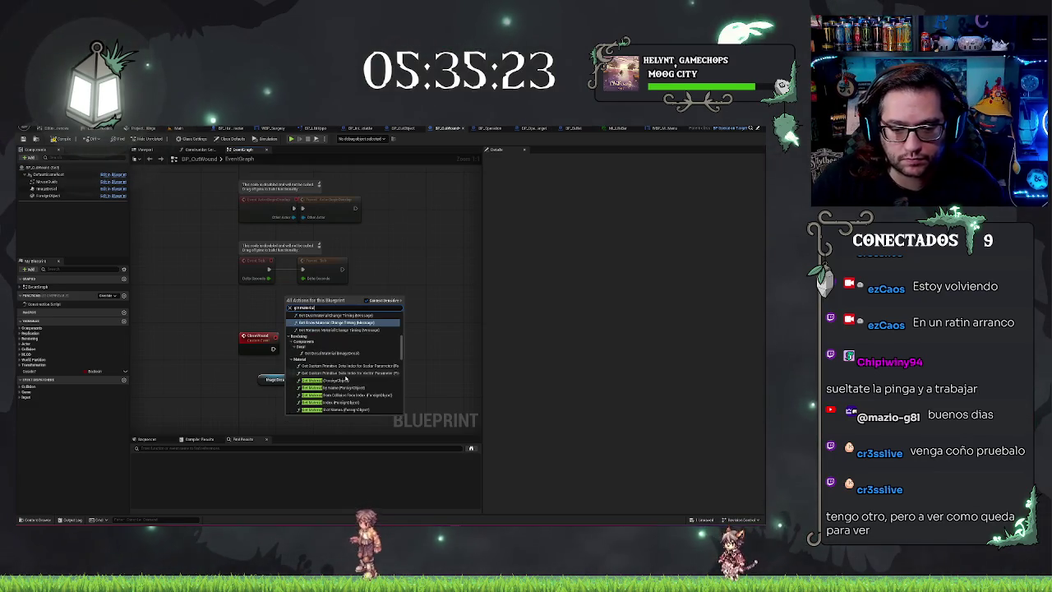
pyautogui.scroll(-3, 346, 378)
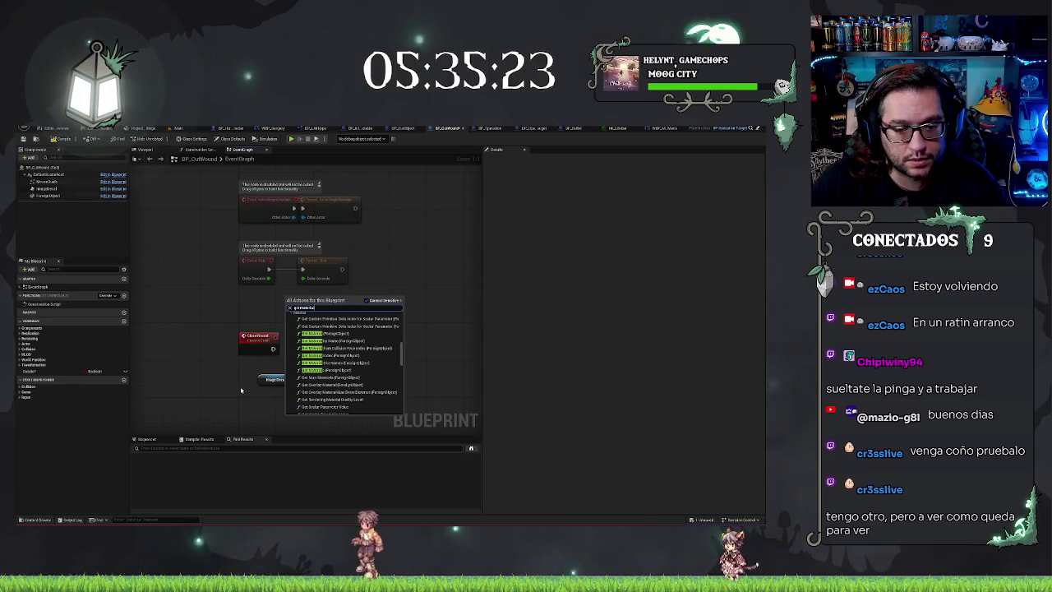
pyautogui.press('Return')
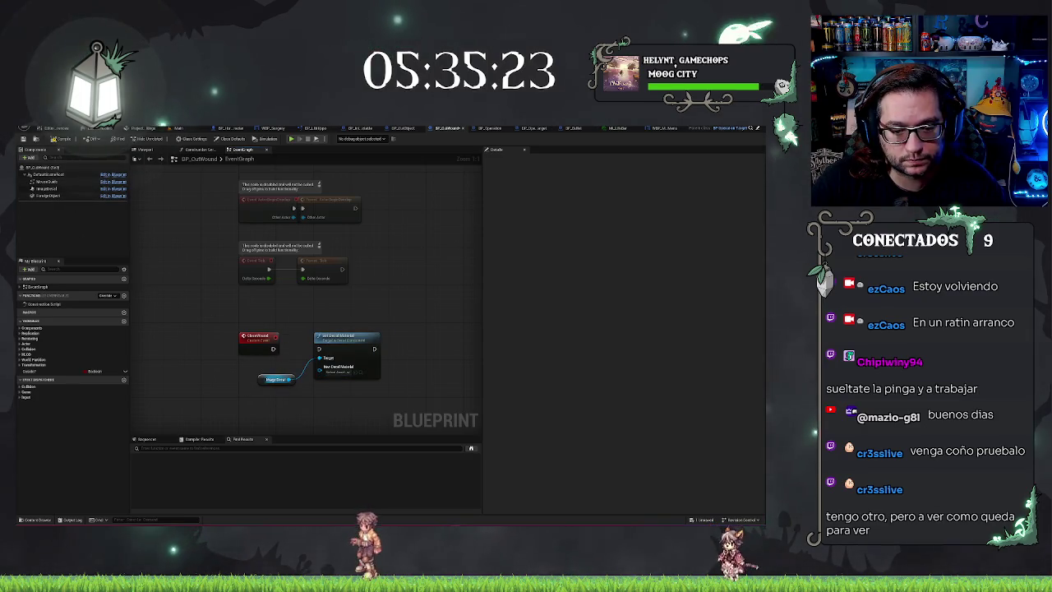
pyautogui.moveTo(288, 379); pyautogui.dragTo(310, 401)
pyautogui.write('getmaterial')
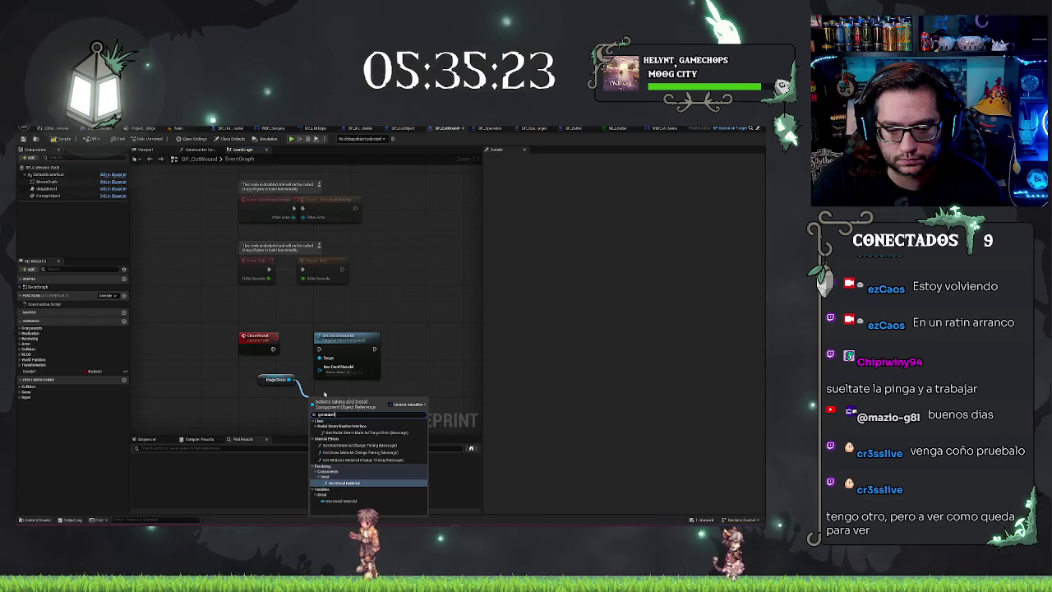
pyautogui.press('Return')
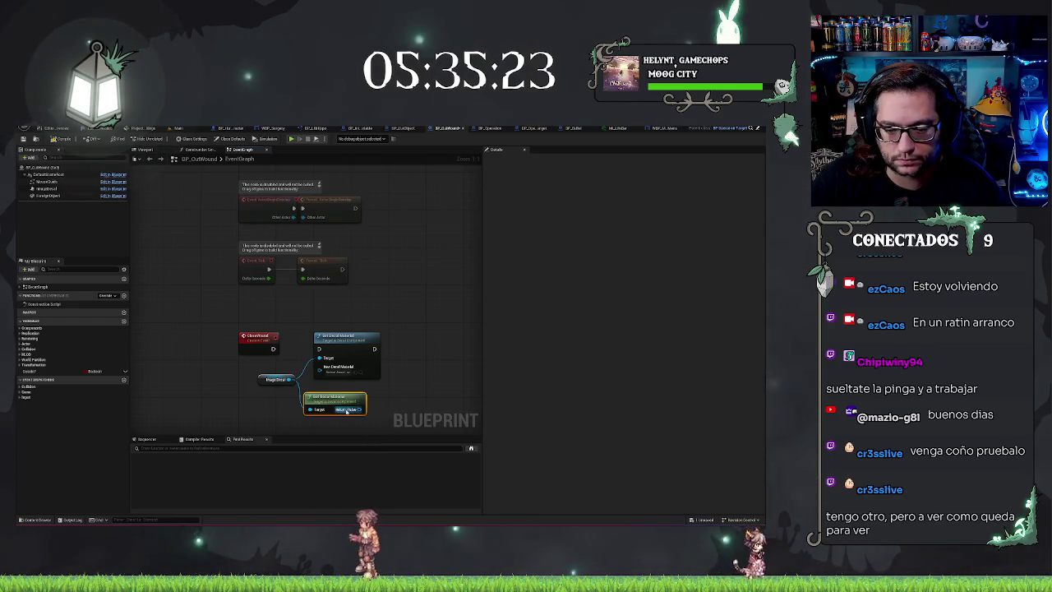
# Step: Add an Equal check comparing the decal material against the wound material
pyautogui.moveTo(379, 409); pyautogui.dragTo(383, 408)
pyautogui.write('equ')
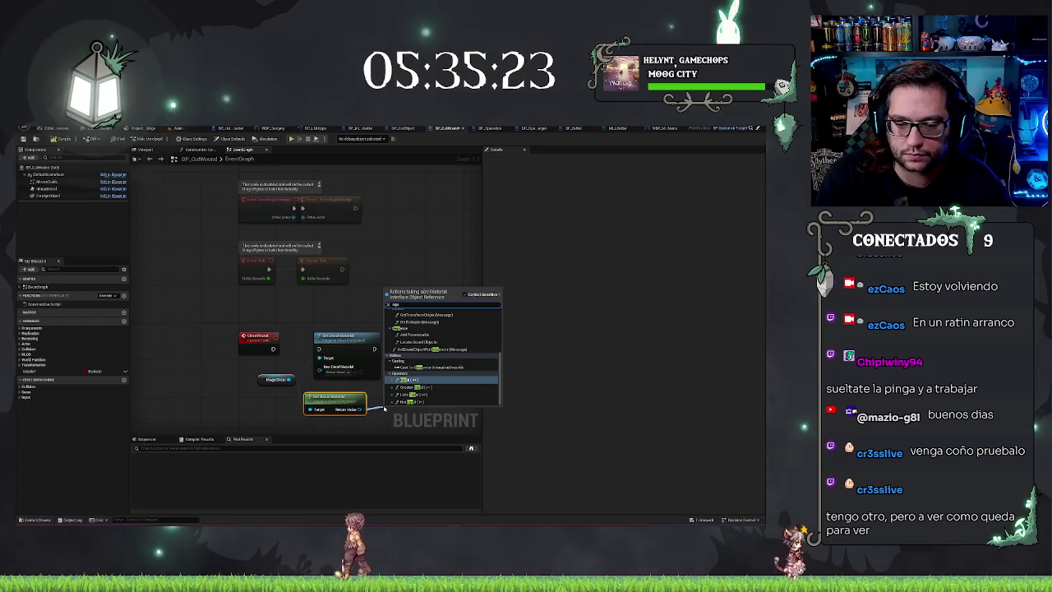
pyautogui.press('Return')
pyautogui.click(406, 422)
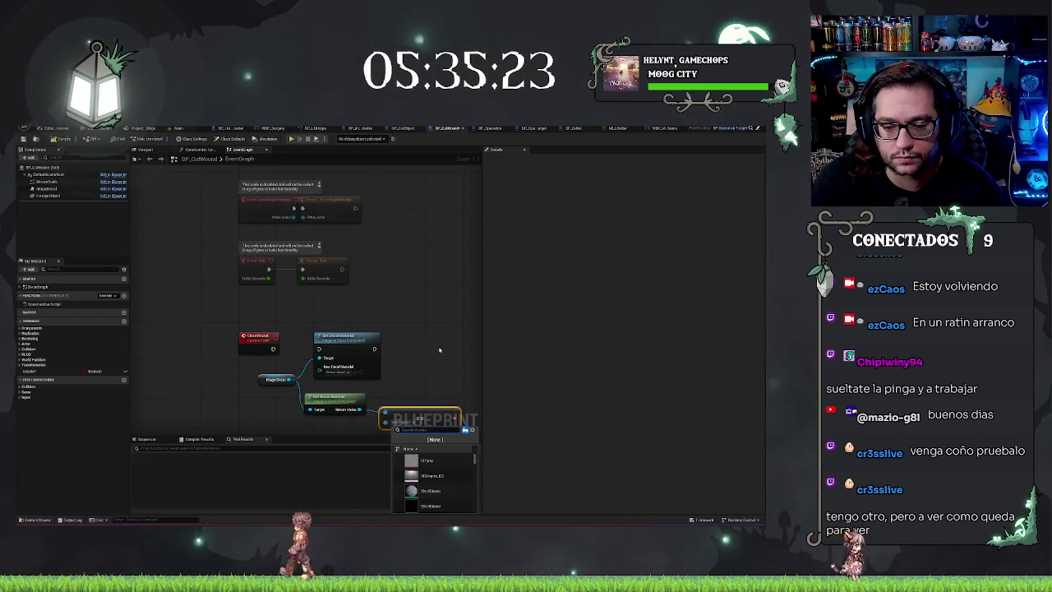
pyautogui.write('wound')
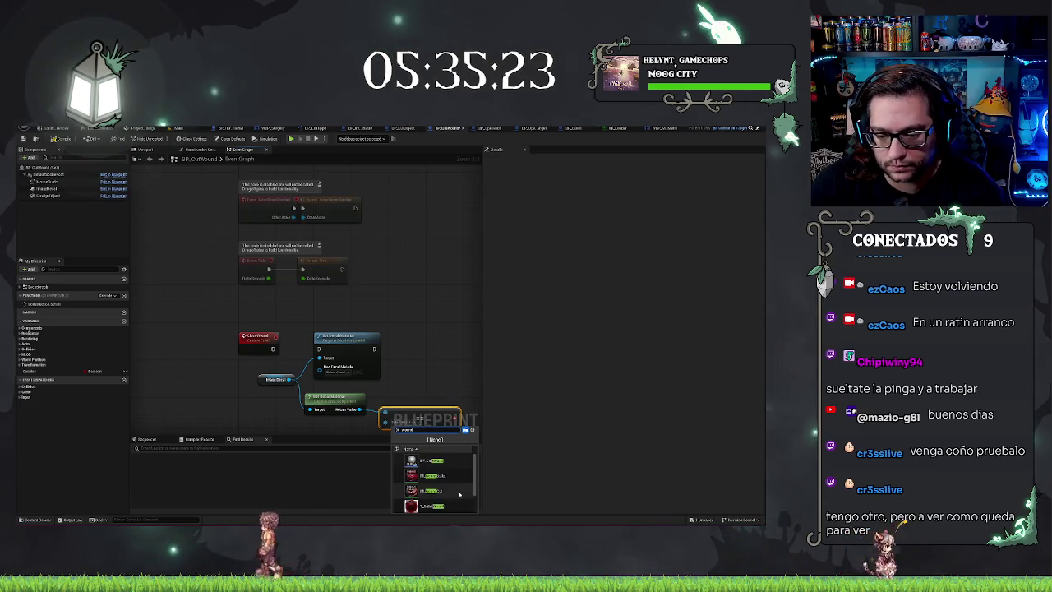
pyautogui.click(446, 491)
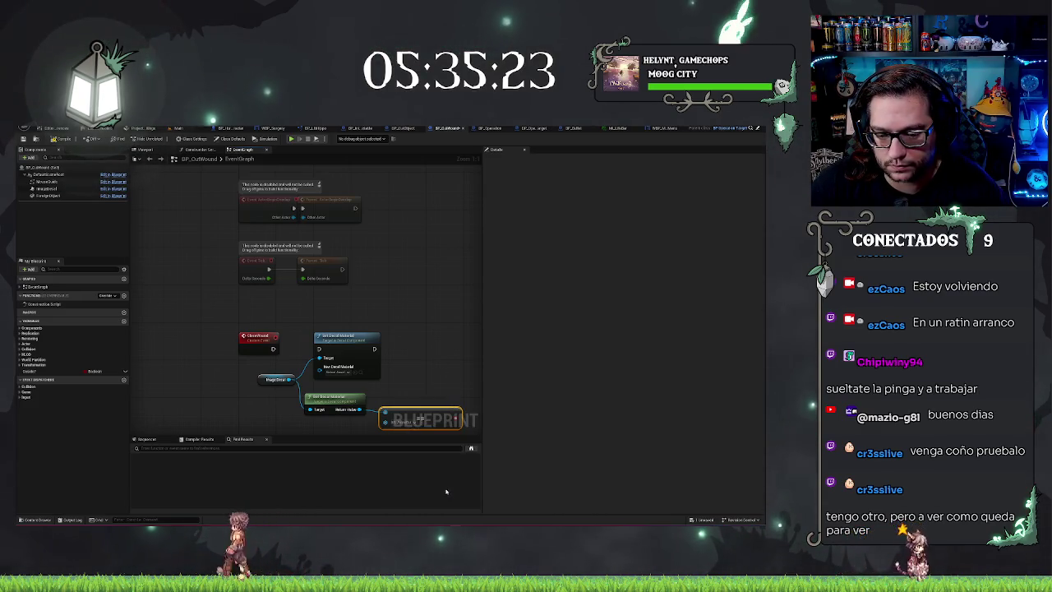
# Step: Create a Branch from the comparison result, placed beside Set Decal Material
pyautogui.moveTo(425, 413); pyautogui.dragTo(417, 398)
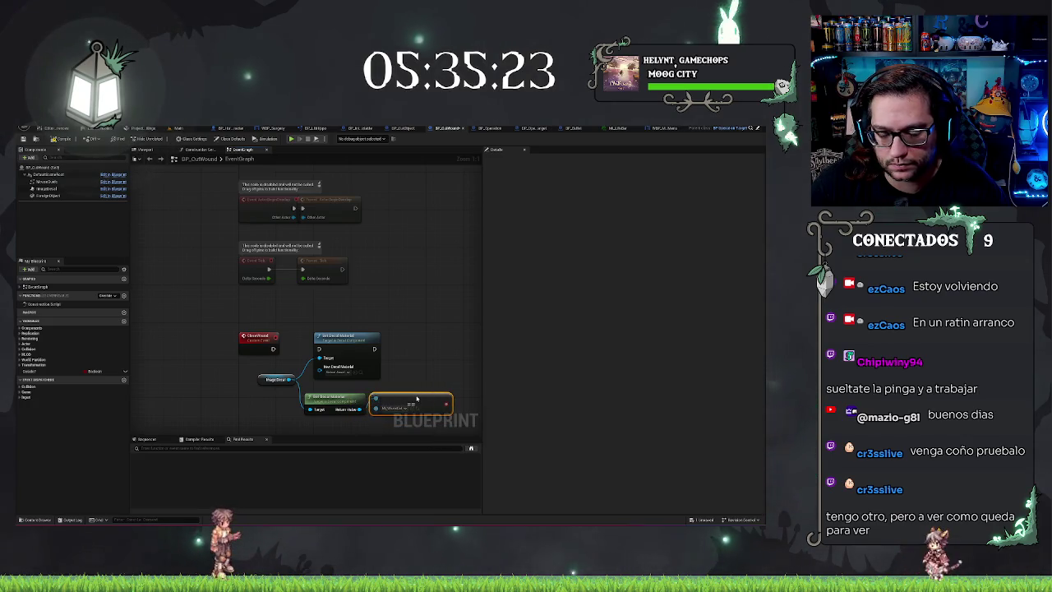
pyautogui.moveTo(350, 402); pyautogui.dragTo(295, 391)
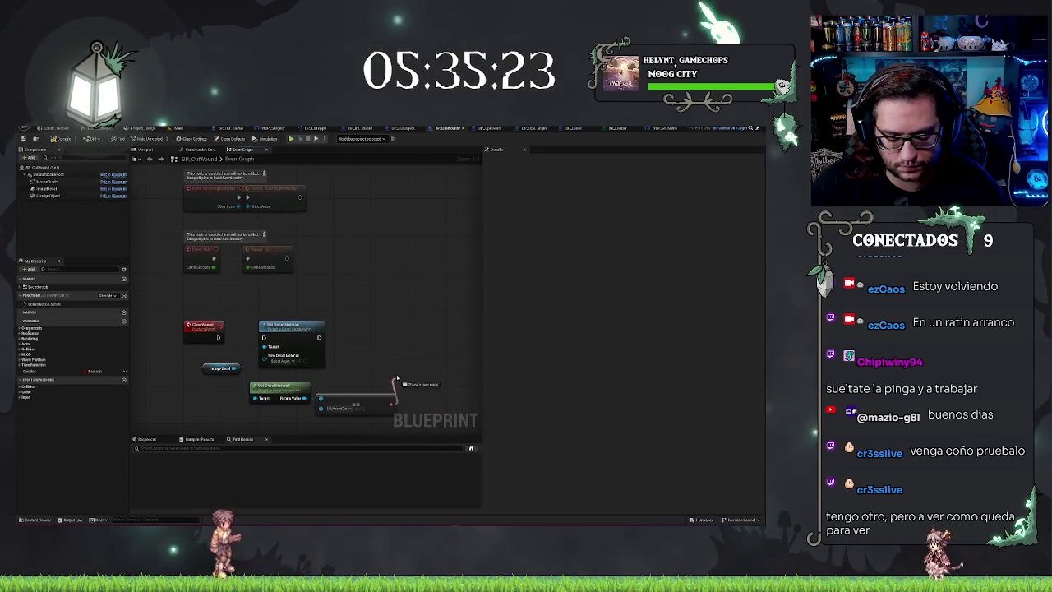
pyautogui.click(397, 341)
pyautogui.moveTo(413, 343); pyautogui.dragTo(362, 326)
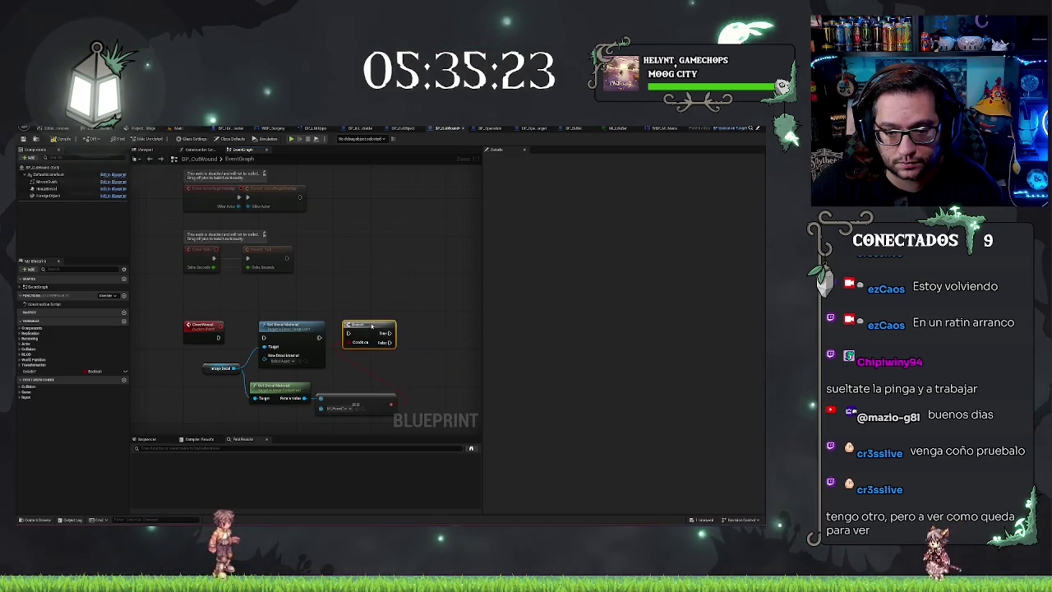
# Step: Wire ClearWound into the Branch and give True and False each a Set Decal Material node
pyautogui.moveTo(217, 338); pyautogui.dragTo(264, 336)
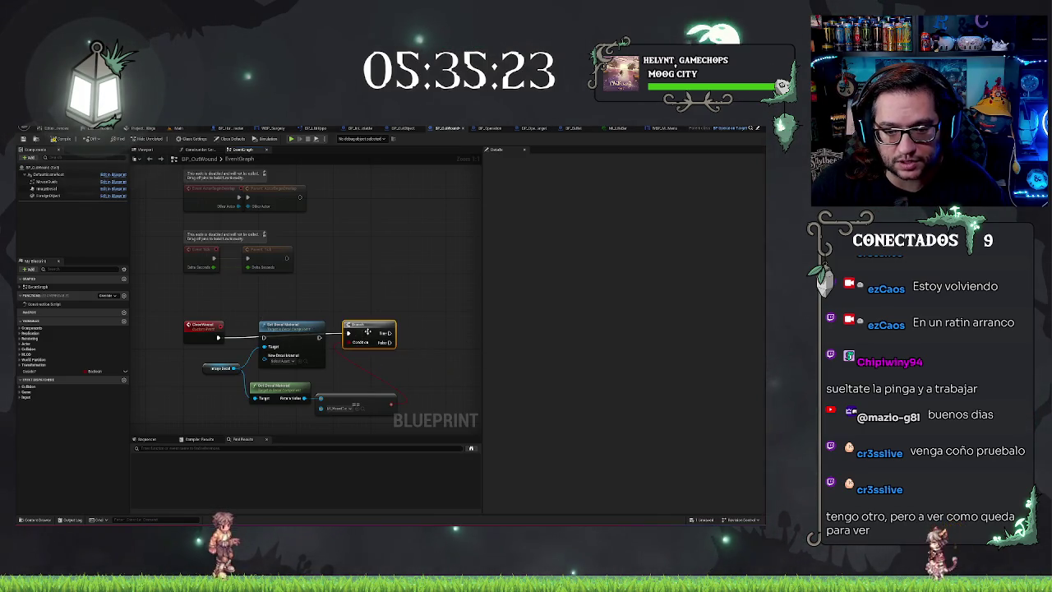
pyautogui.click(296, 327)
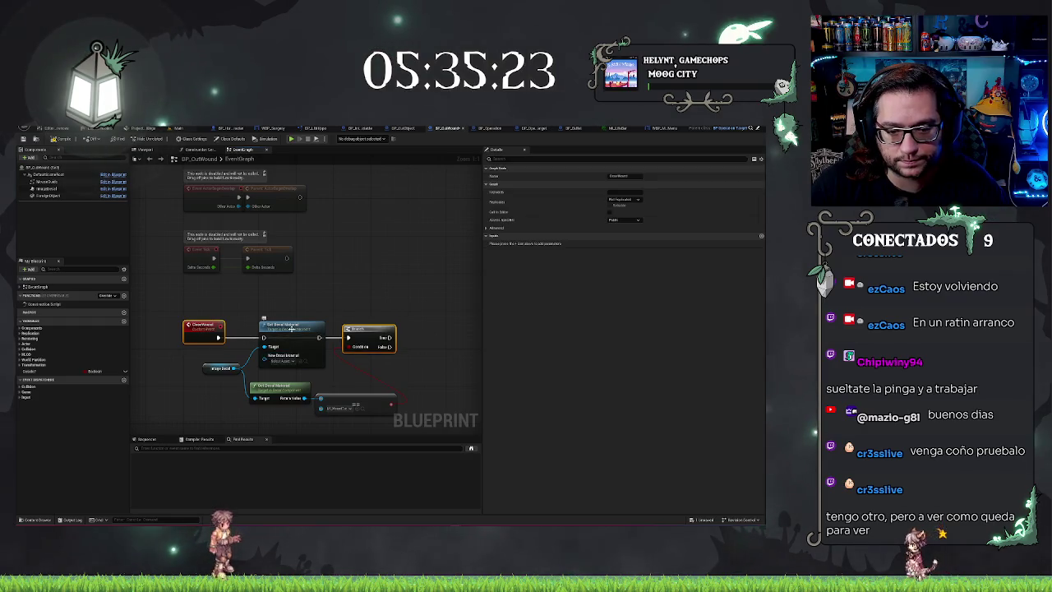
pyautogui.moveTo(296, 327); pyautogui.dragTo(441, 329)
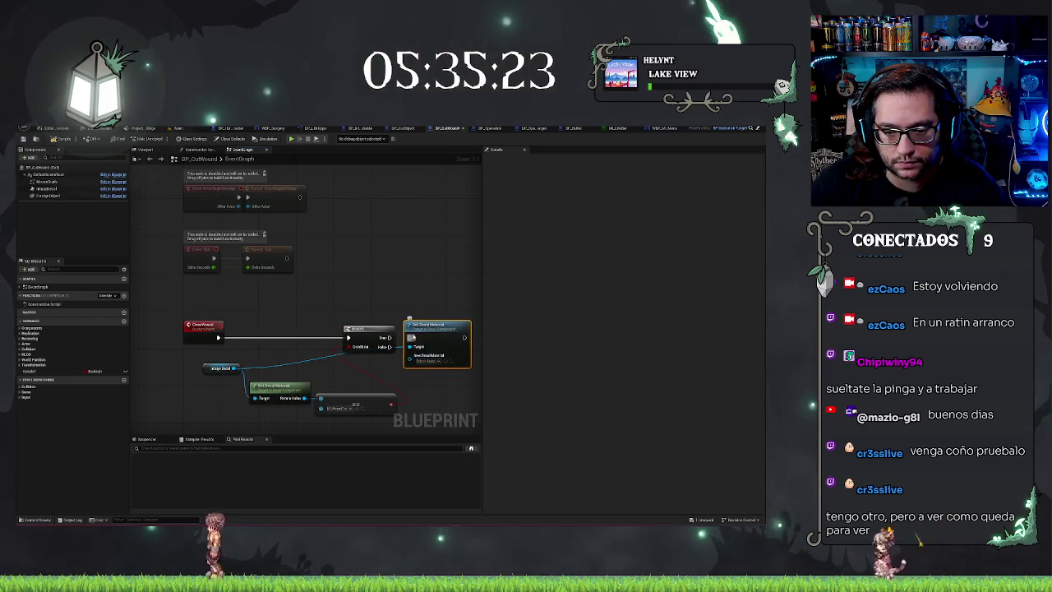
pyautogui.hotkey('ctrl', 'c')
pyautogui.hotkey('ctrl', 'v')
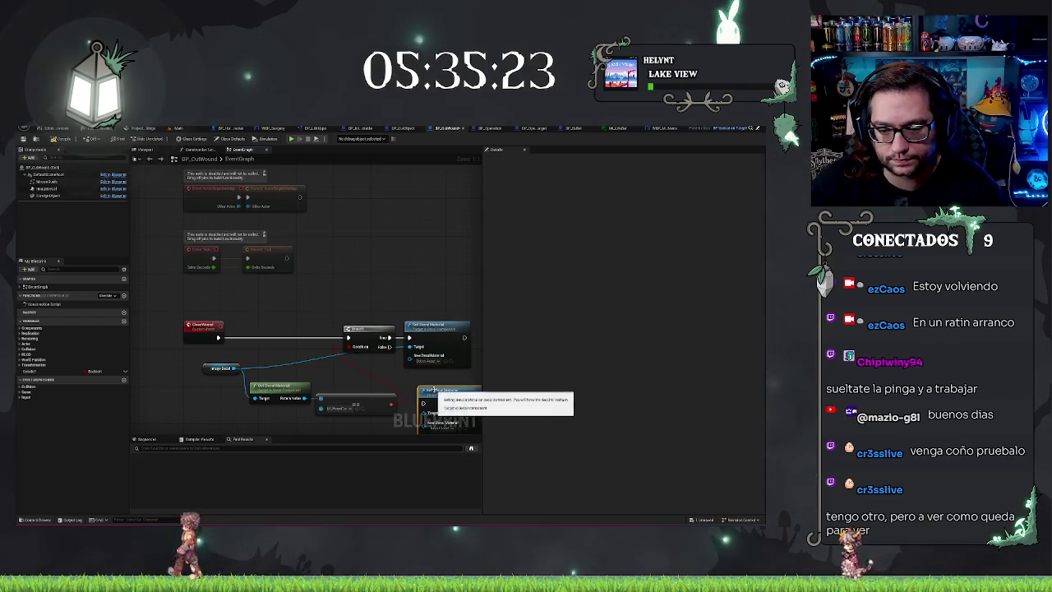
pyautogui.moveTo(409, 393); pyautogui.dragTo(391, 346)
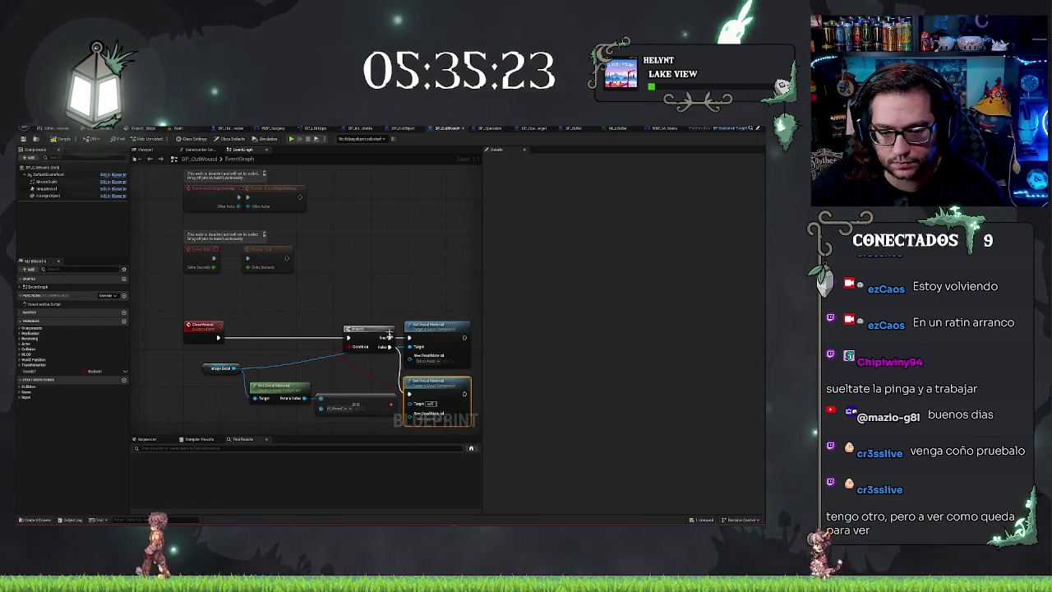
pyautogui.click(315, 383)
pyautogui.moveTo(212, 377); pyautogui.dragTo(138, 335)
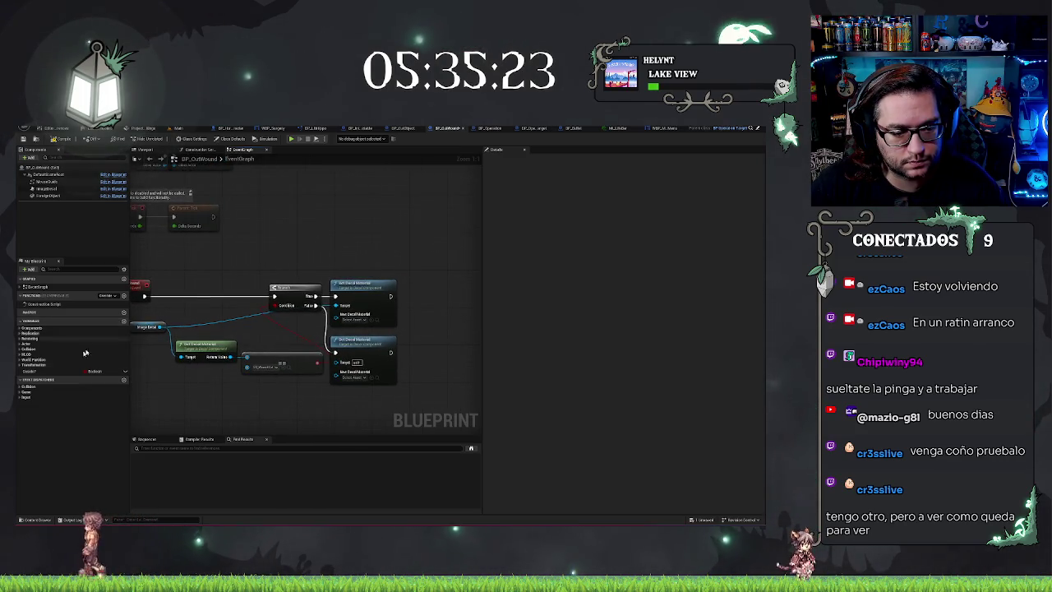
pyautogui.click(25, 372)
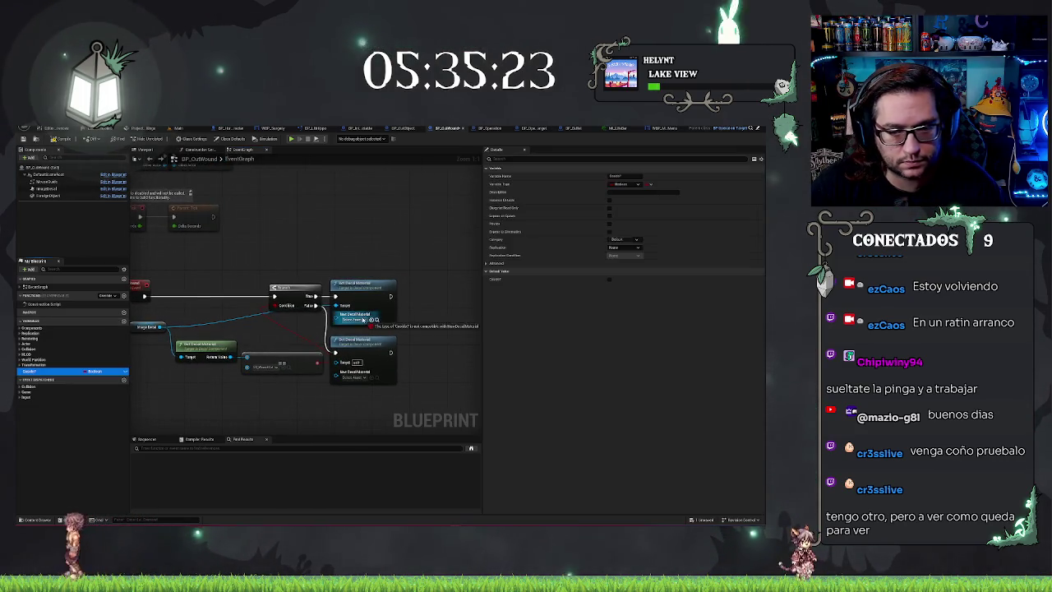
# Step: Insert a Boolean SET node between the ClearWound event and the Branch
pyautogui.moveTo(433, 311)
pyautogui.mouseDown()
pyautogui.moveTo(193, 289)
pyautogui.moveTo(209, 294)
pyautogui.mouseUp()
pyautogui.click(440, 310)
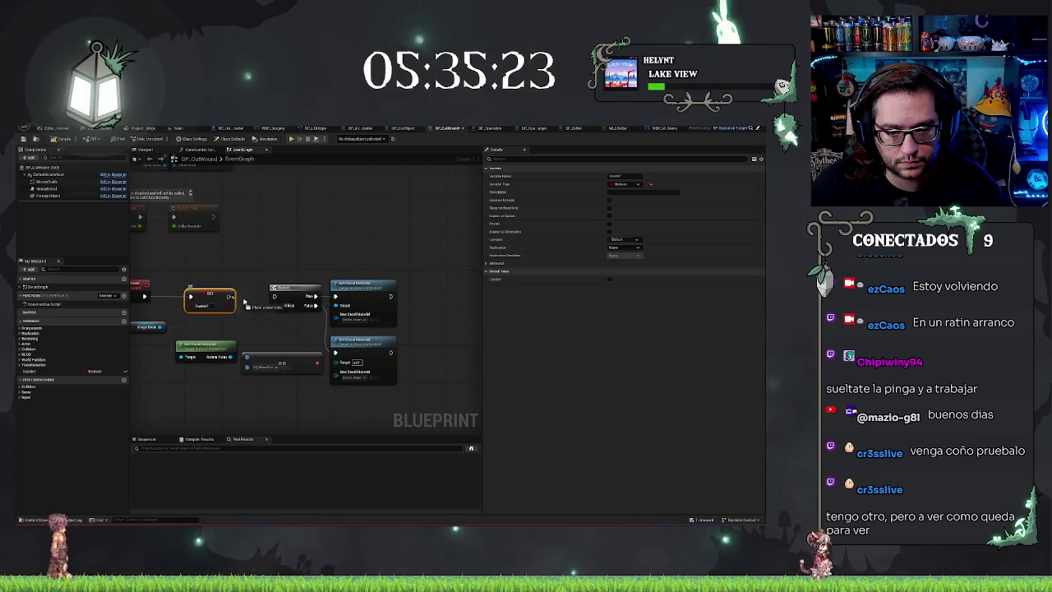
pyautogui.moveTo(275, 297); pyautogui.dragTo(201, 309)
pyautogui.moveTo(279, 276)
pyautogui.mouseDown()
pyautogui.moveTo(413, 271)
pyautogui.moveTo(376, 247)
pyautogui.mouseUp()
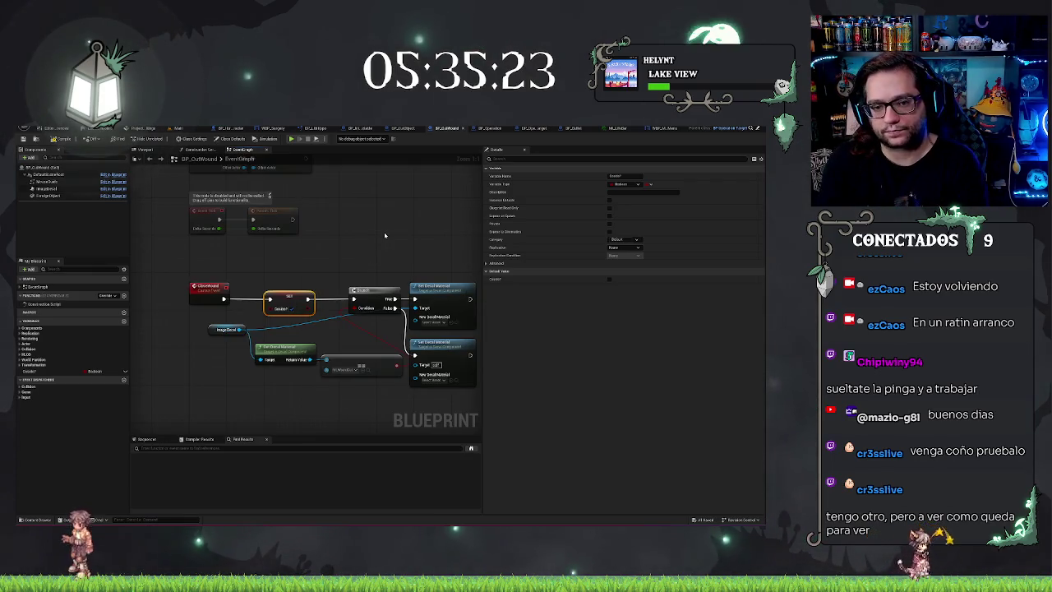
pyautogui.moveTo(377, 234)
pyautogui.mouseDown()
pyautogui.moveTo(344, 231)
pyautogui.moveTo(395, 282)
pyautogui.mouseUp()
pyautogui.rightClick(458, 281)
pyautogui.click(436, 263)
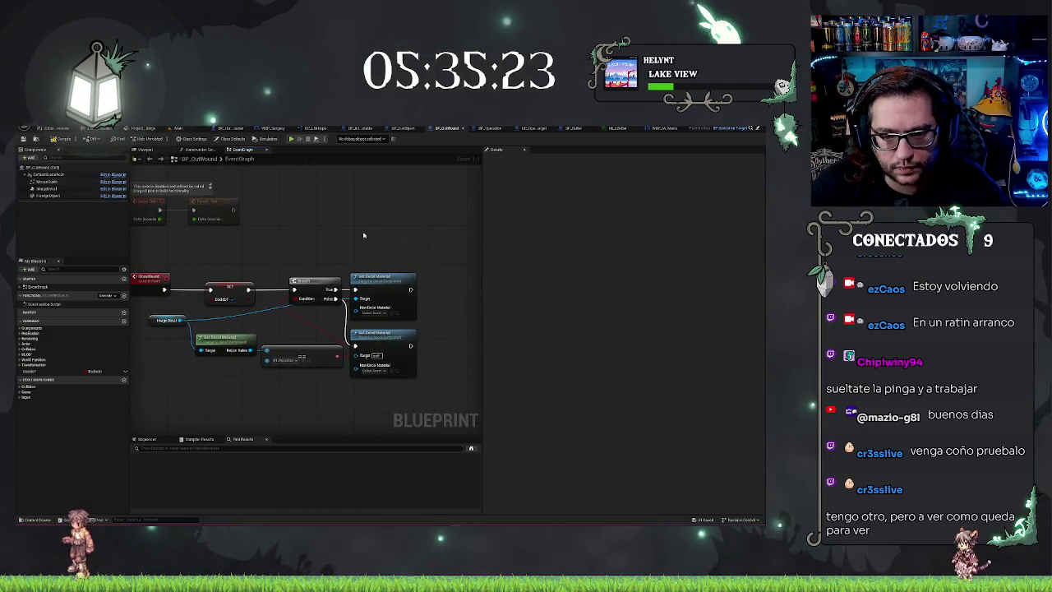
pyautogui.moveTo(239, 249); pyautogui.dragTo(407, 237)
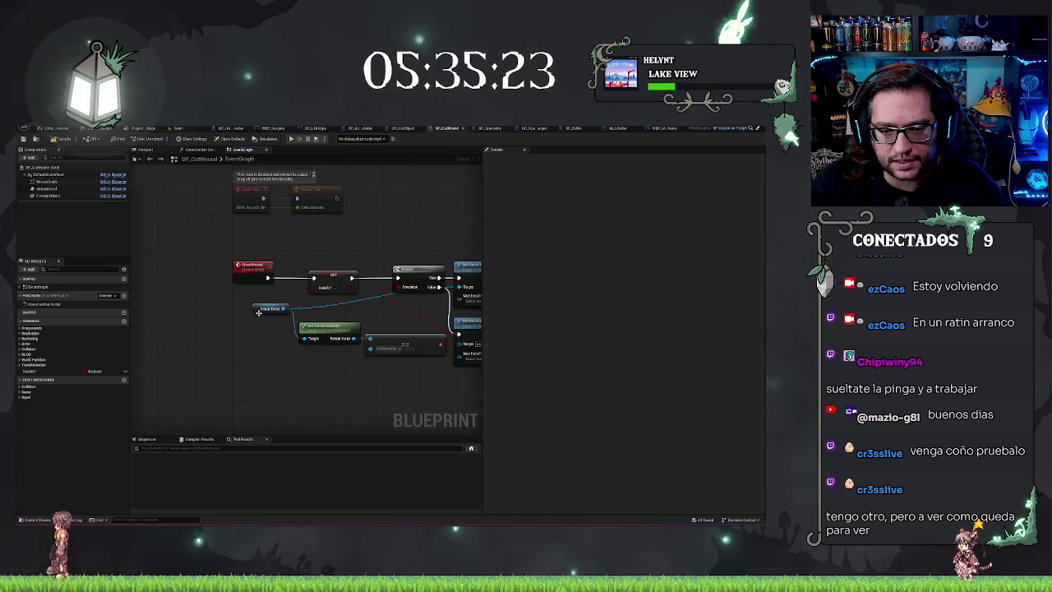
# Step: Shift Image Decal and the Branch/decal node group right, and straighten the SET node's wire
pyautogui.moveTo(258, 312)
pyautogui.mouseDown()
pyautogui.moveTo(411, 309)
pyautogui.moveTo(324, 311)
pyautogui.moveTo(254, 337)
pyautogui.mouseUp()
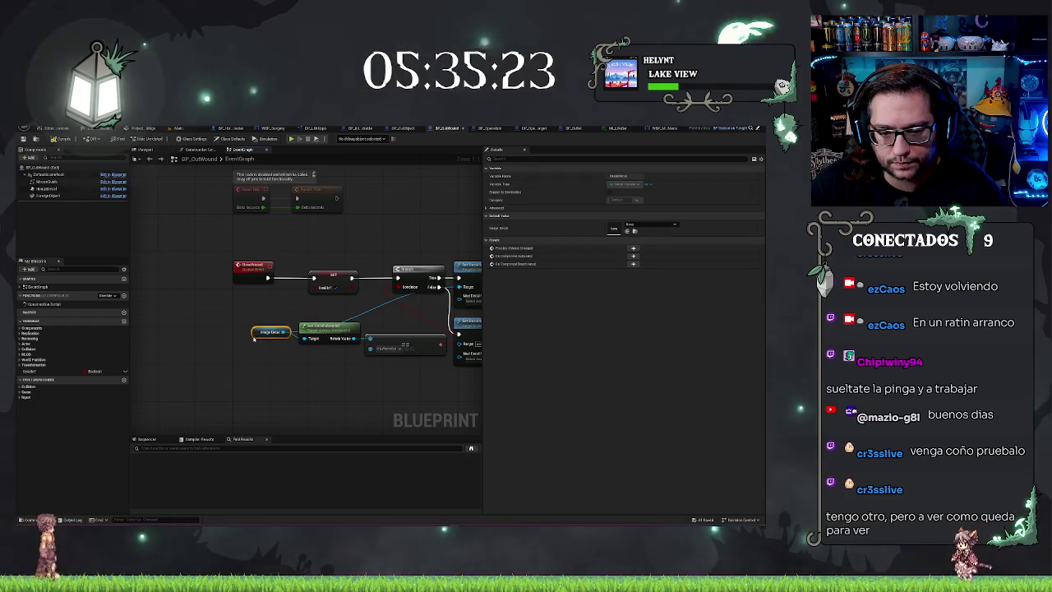
pyautogui.click(339, 326)
pyautogui.moveTo(202, 304); pyautogui.dragTo(465, 365)
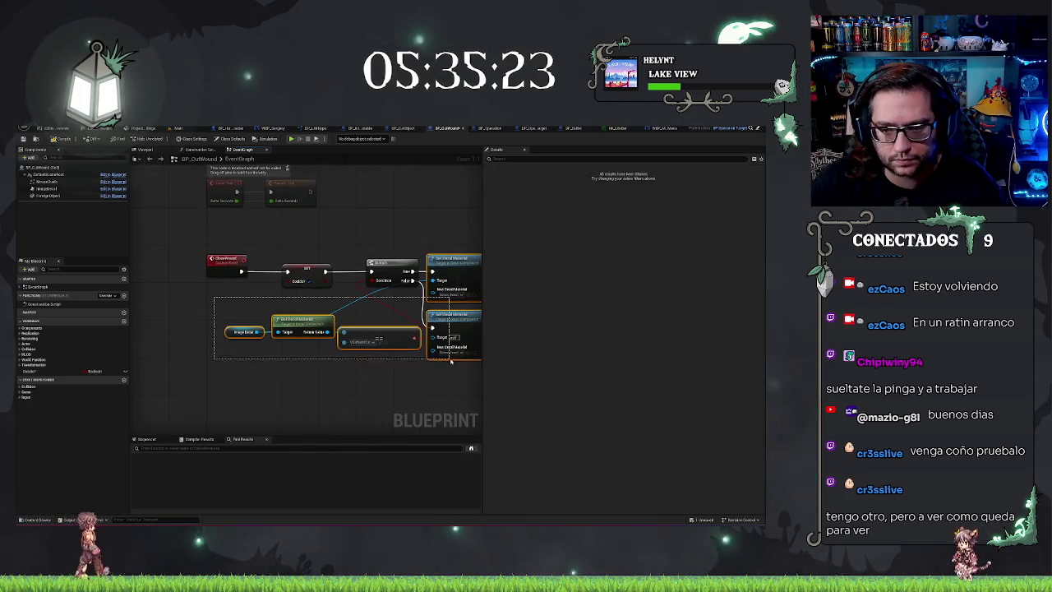
pyautogui.moveTo(312, 319); pyautogui.dragTo(340, 321)
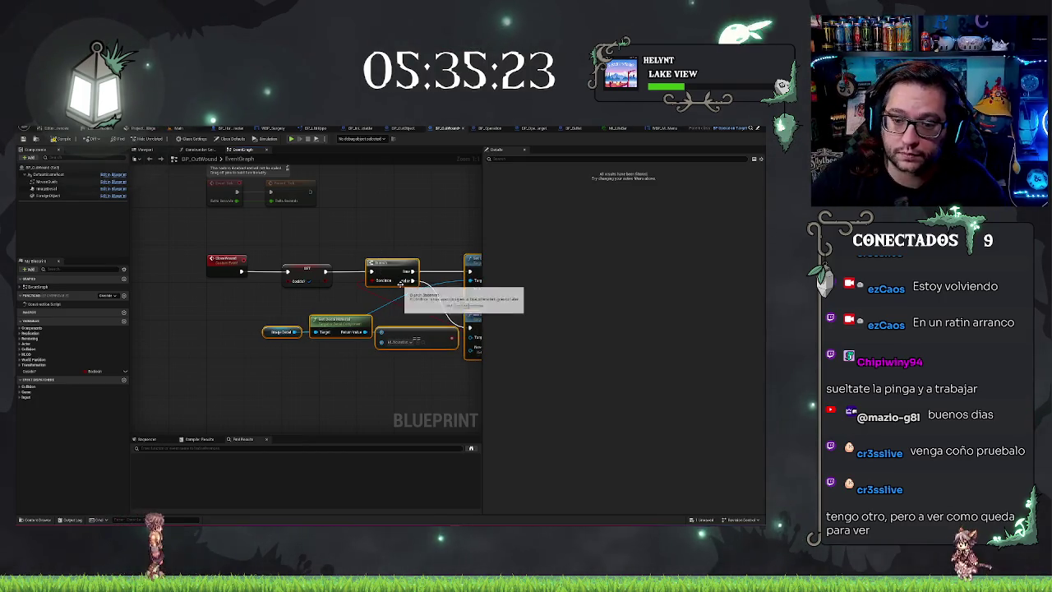
pyautogui.moveTo(400, 284); pyautogui.dragTo(410, 286)
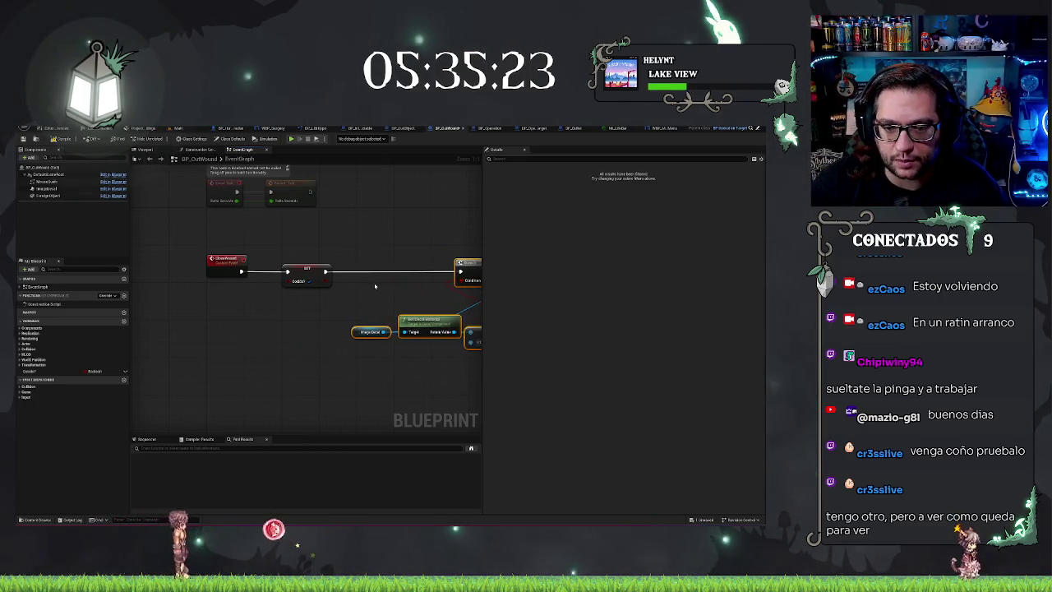
pyautogui.click(306, 275)
pyautogui.press('q')
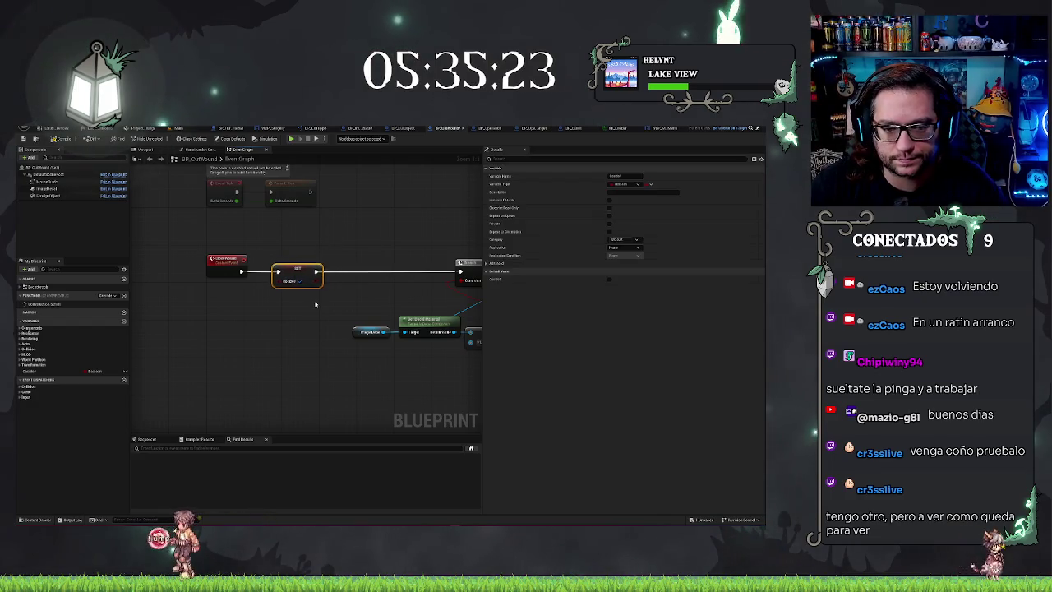
pyautogui.click(348, 298)
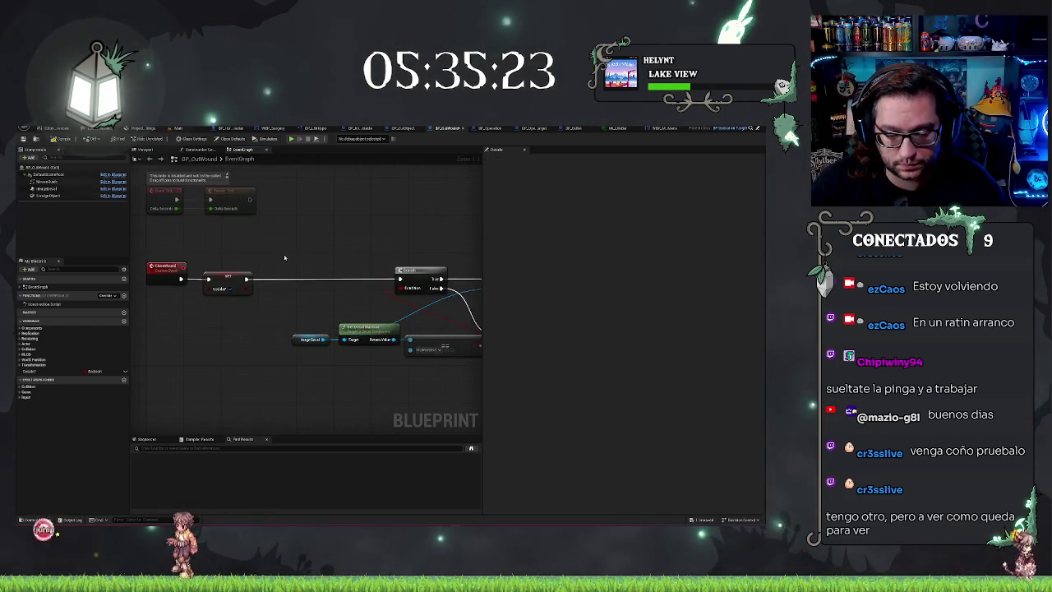
pyautogui.moveTo(286, 257); pyautogui.dragTo(371, 306)
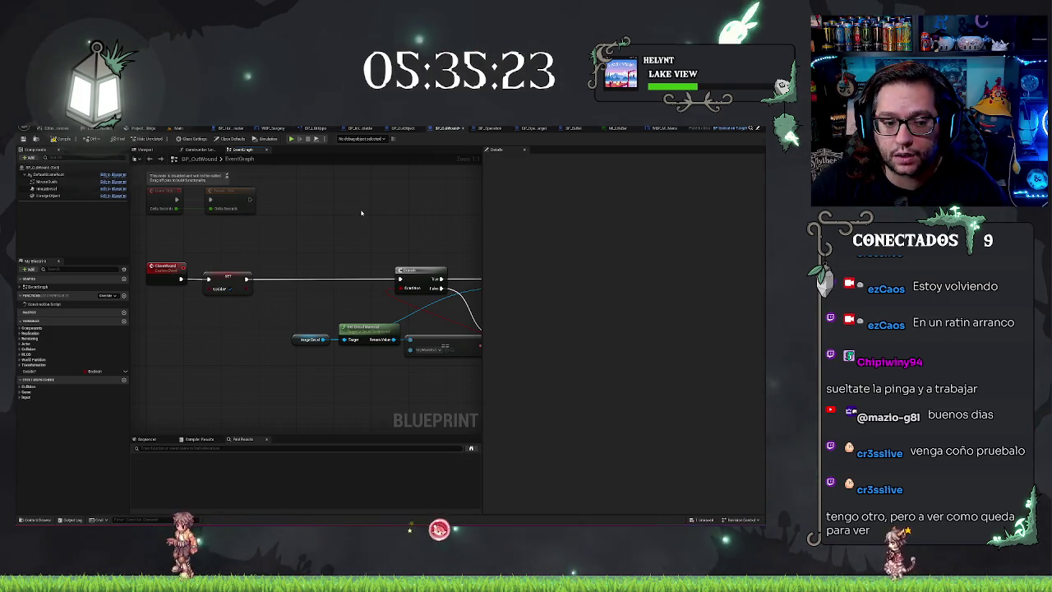
# Step: Glance over the BP_Operation and BP_CutWound graphs, then return to the Main level editor
pyautogui.click(489, 128)
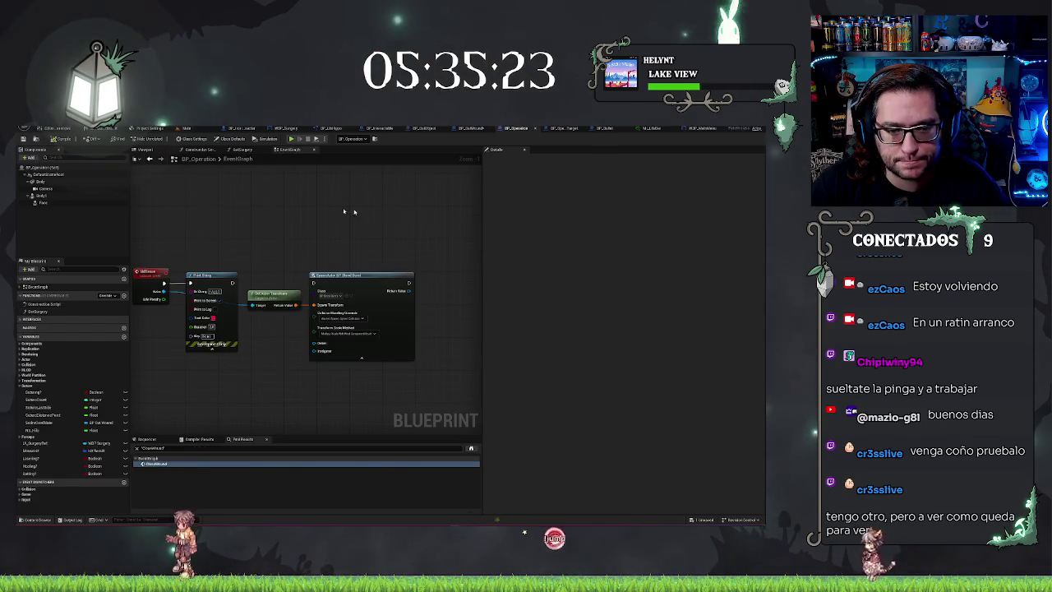
pyautogui.click(460, 129)
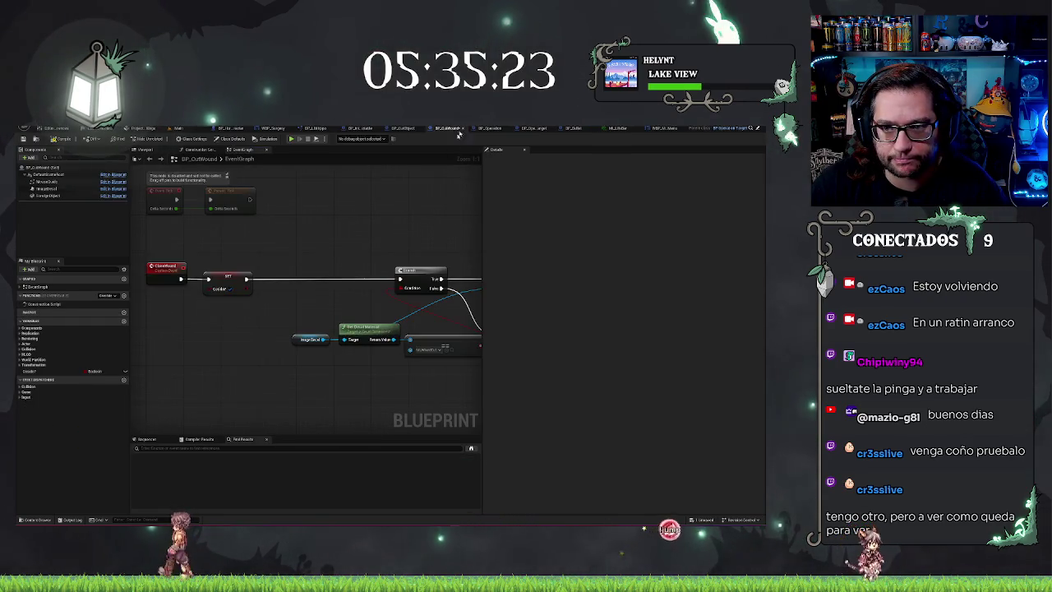
pyautogui.scroll(-5, 348, 241)
pyautogui.scroll(4, 352, 293)
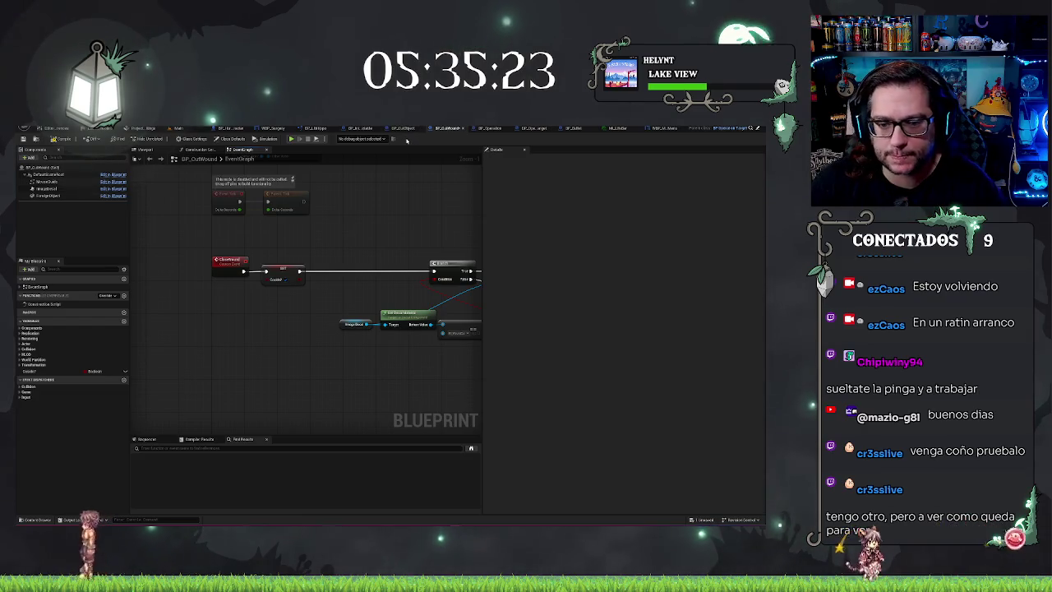
pyautogui.moveTo(397, 179); pyautogui.dragTo(263, 229)
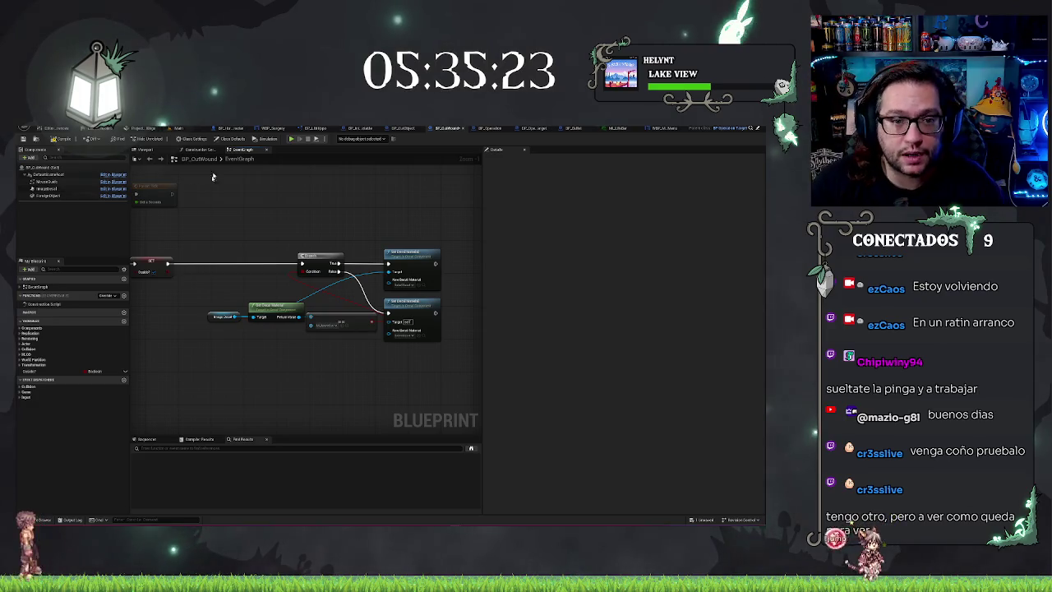
pyautogui.click(177, 127)
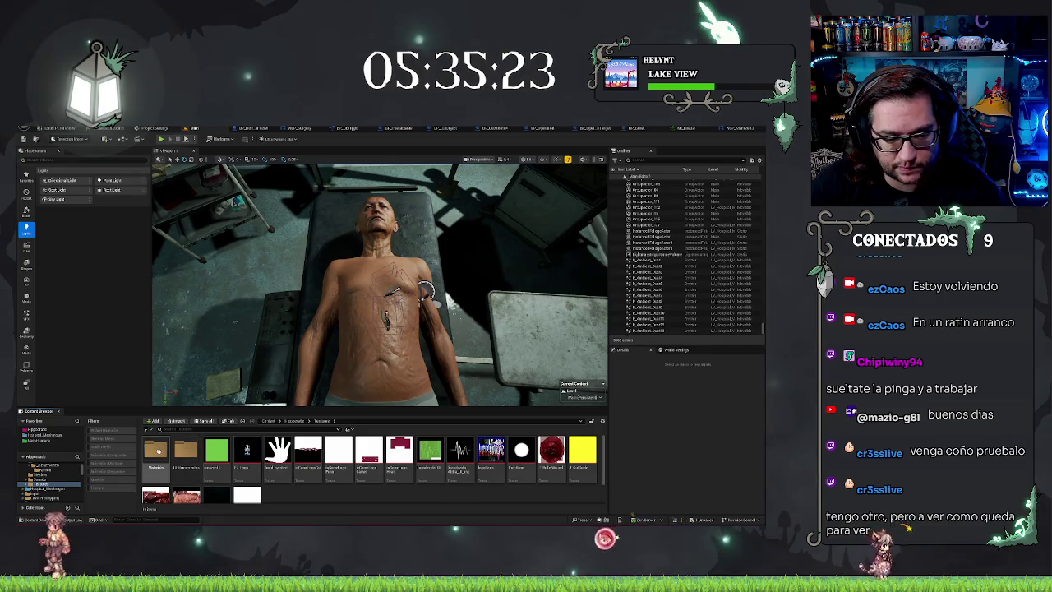
# Step: Duplicate the M_WoundCut material in the Materiales folder
pyautogui.doubleClick(157, 449)
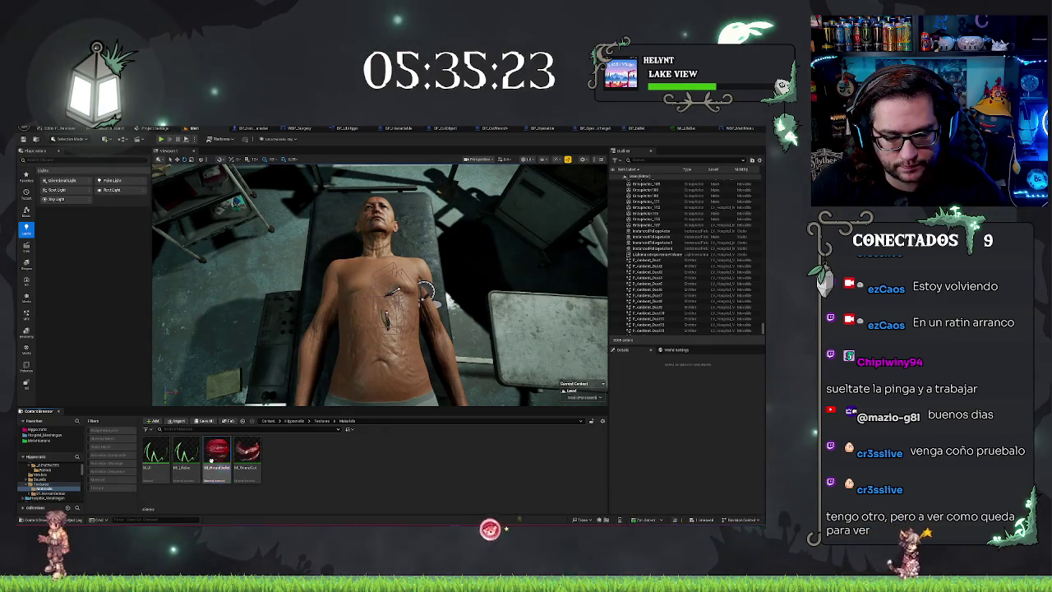
pyautogui.click(248, 457)
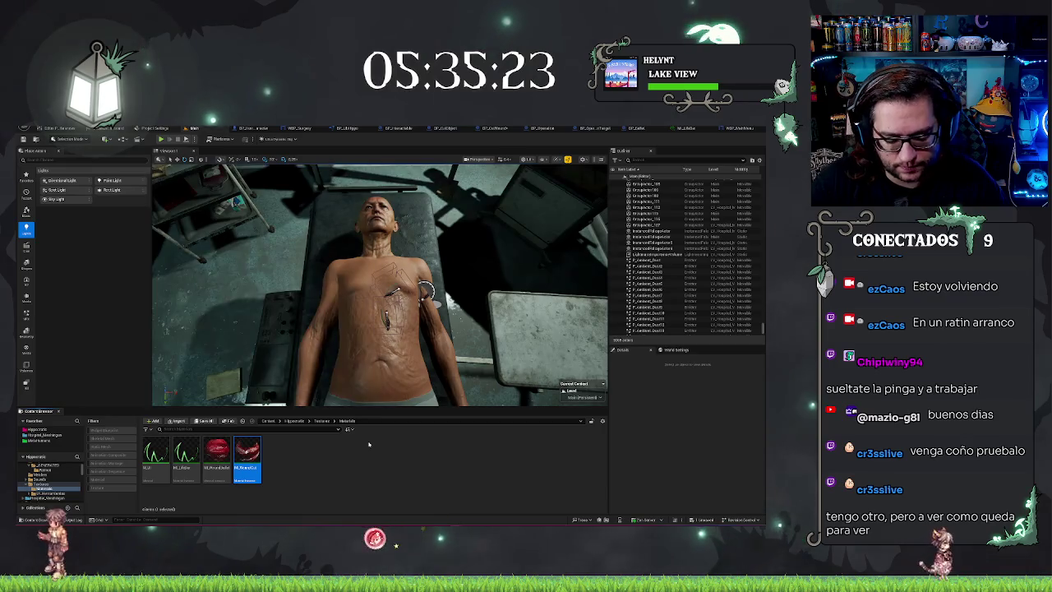
pyautogui.hotkey('ctrl', 'd')
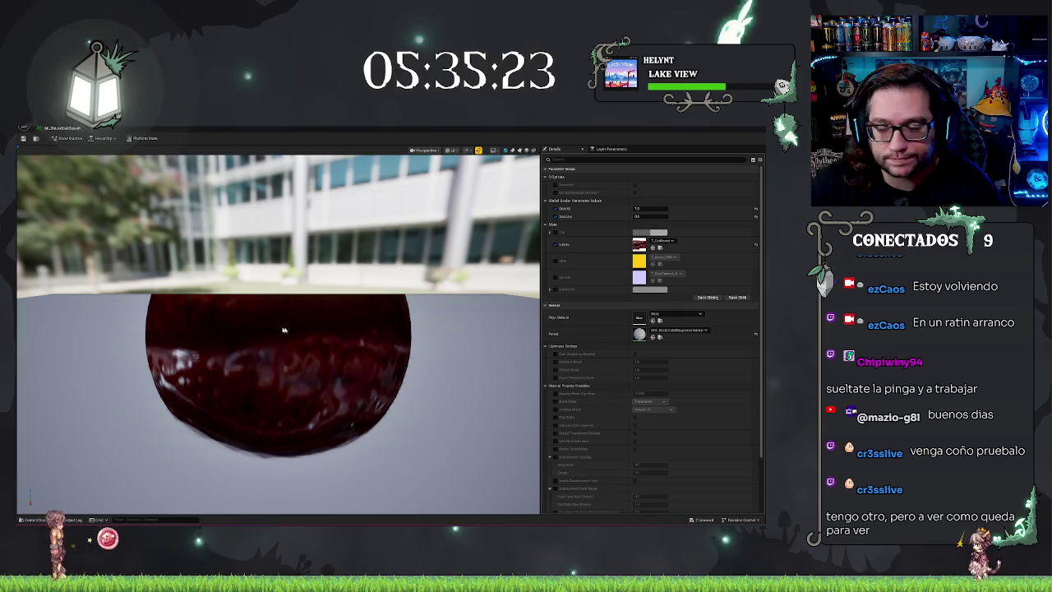
# Step: Assign the stitched wound texture to the duplicate's texture slot and close the material editor
pyautogui.click(662, 240)
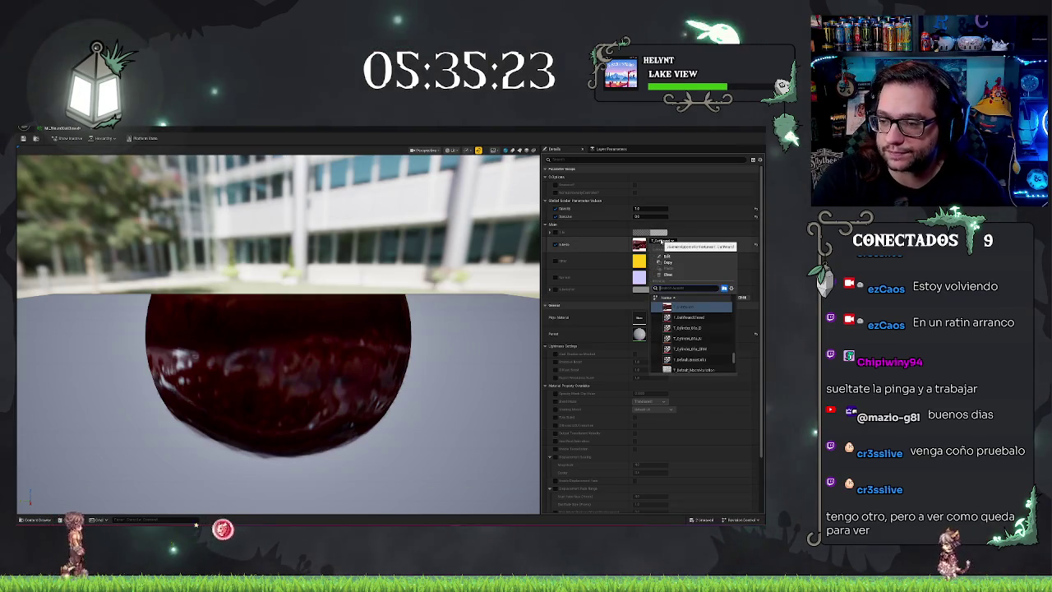
pyautogui.write('disp')
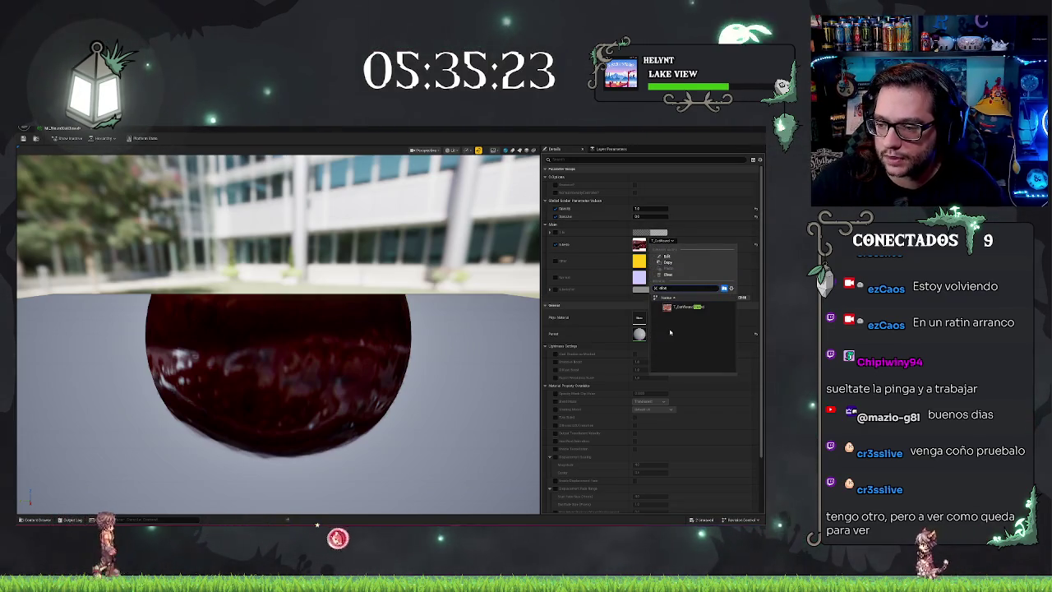
pyautogui.click(681, 307)
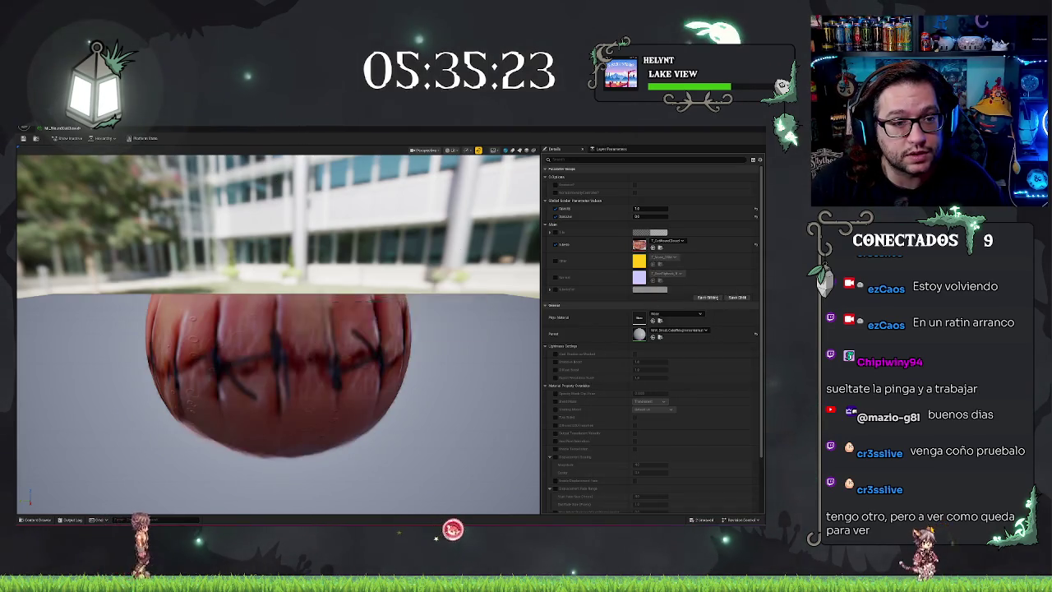
pyautogui.click(71, 129)
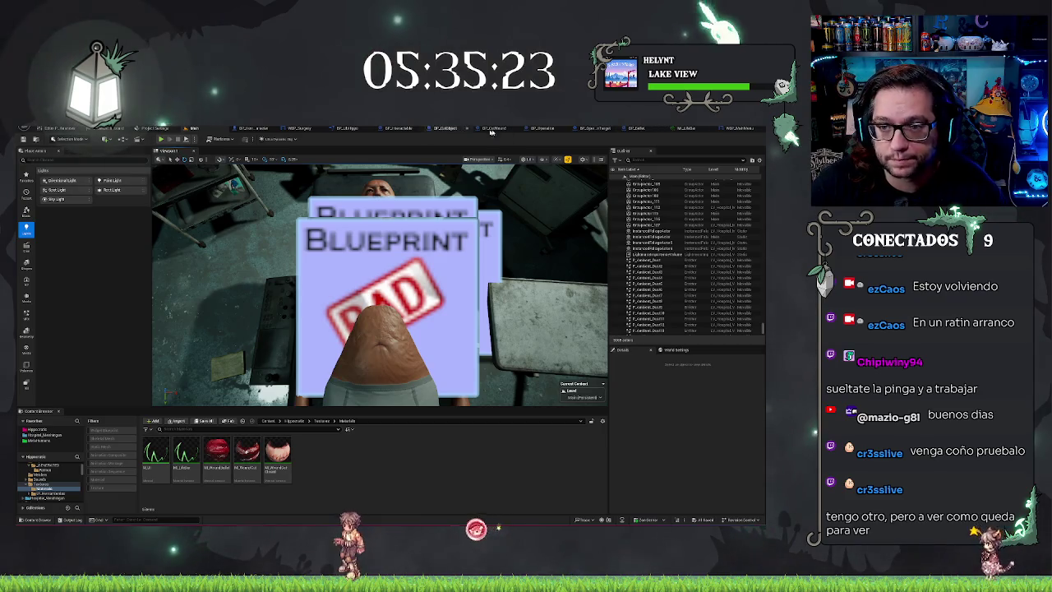
pyautogui.click(446, 128)
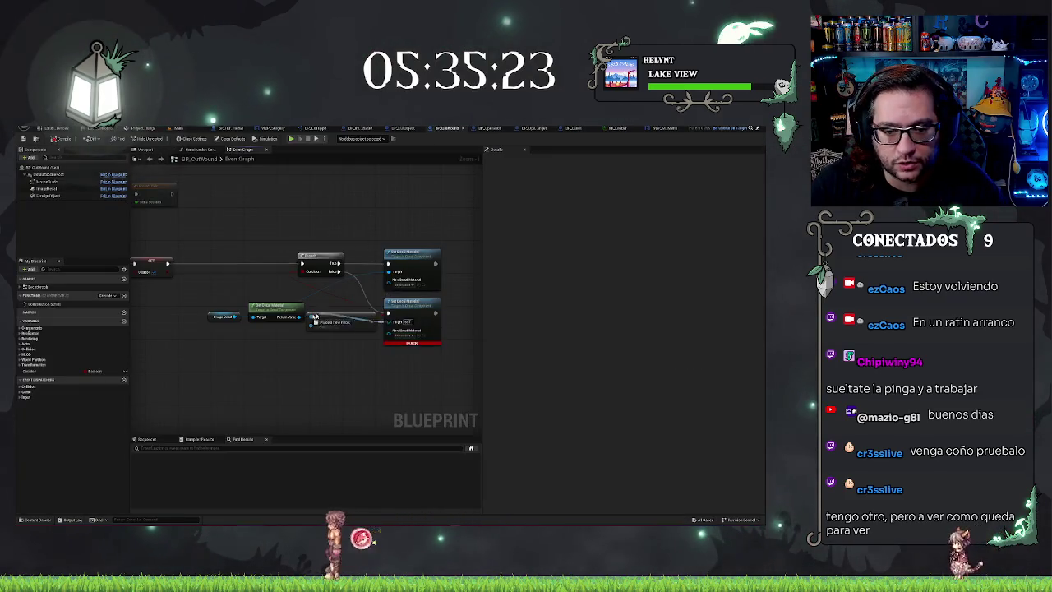
# Step: Reconnect Get Decal Material's Return Value to the Set Decal Material inputs, then return to the Main level
pyautogui.moveTo(309, 317)
pyautogui.mouseDown()
pyautogui.moveTo(231, 317)
pyautogui.moveTo(245, 296)
pyautogui.mouseUp()
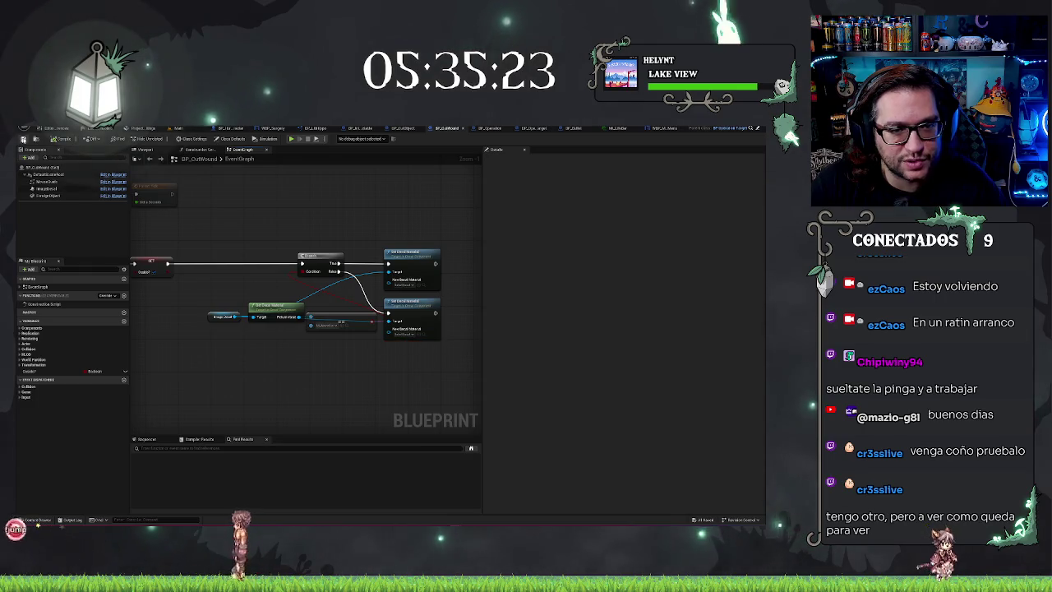
pyautogui.click(194, 128)
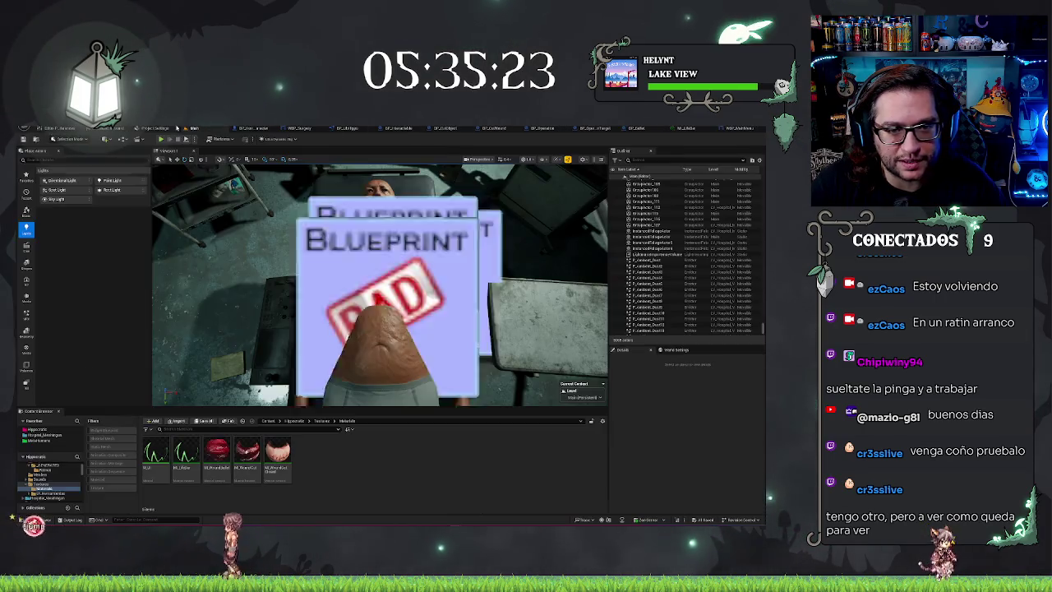
# Step: Playtest a torso cut, ejecting to inspect BP_CutObject's DecalComponent before stopping play
pyautogui.click(160, 140)
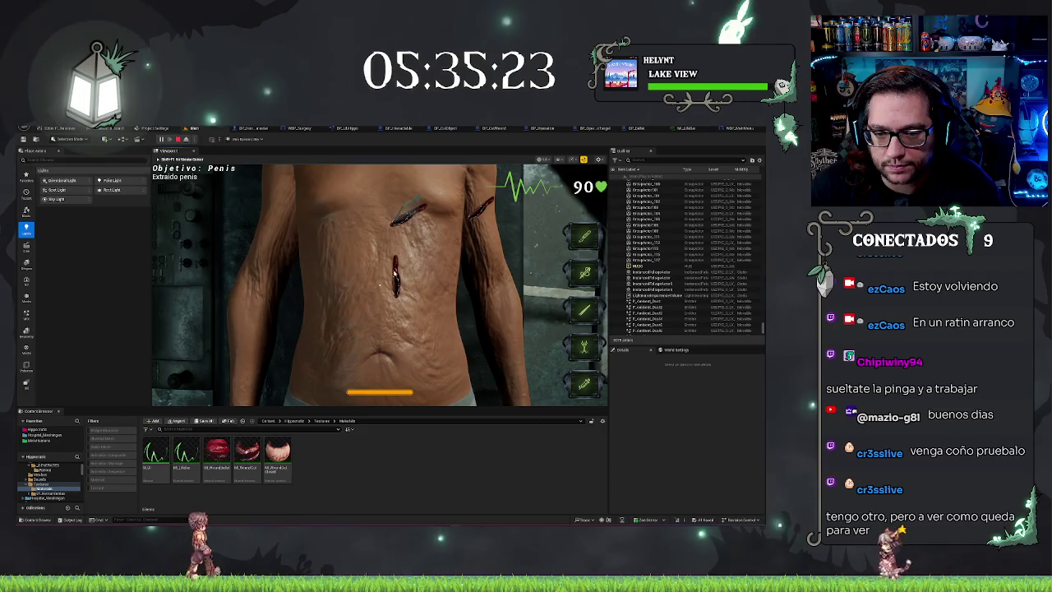
pyautogui.click(395, 273)
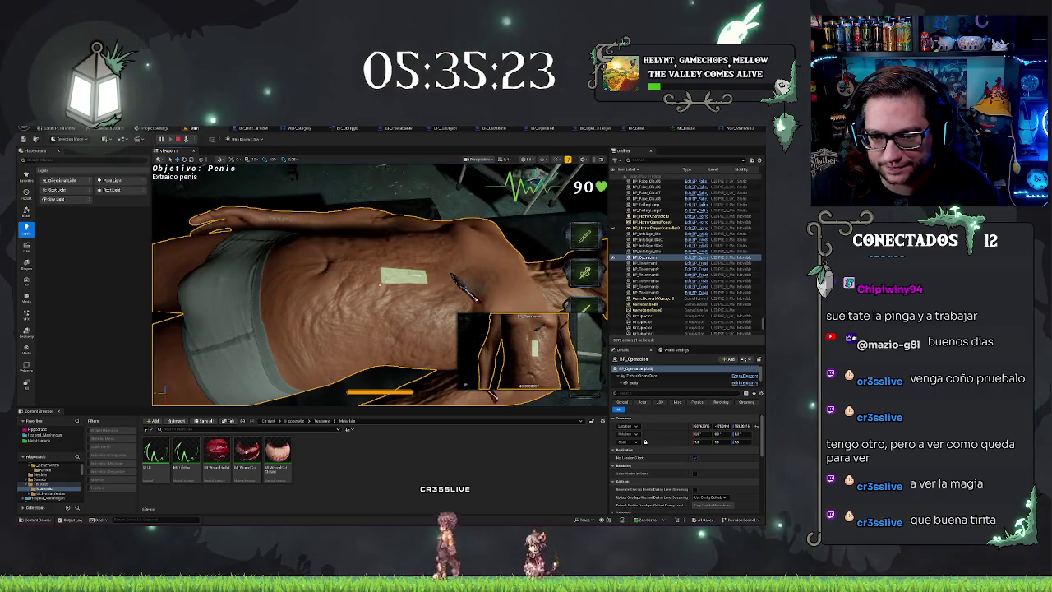
pyautogui.press('F8')
pyautogui.click(402, 276)
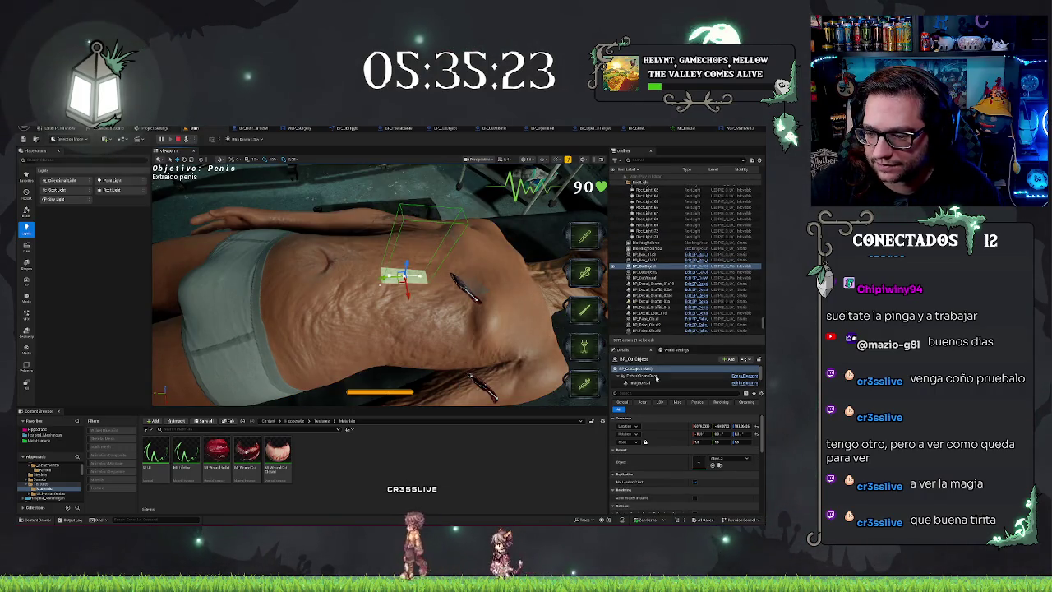
pyautogui.click(655, 381)
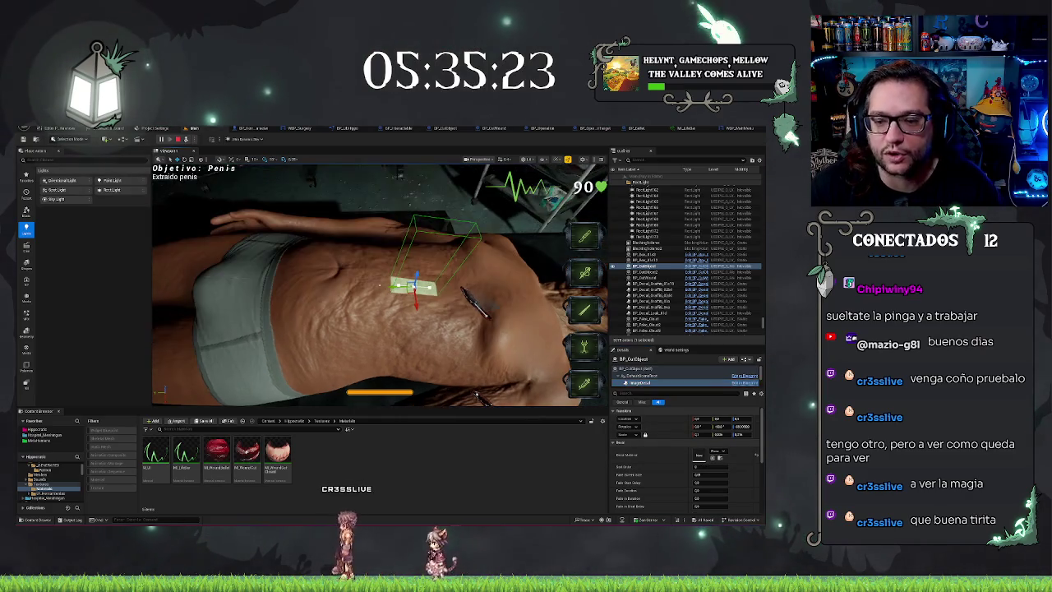
pyautogui.press('Escape')
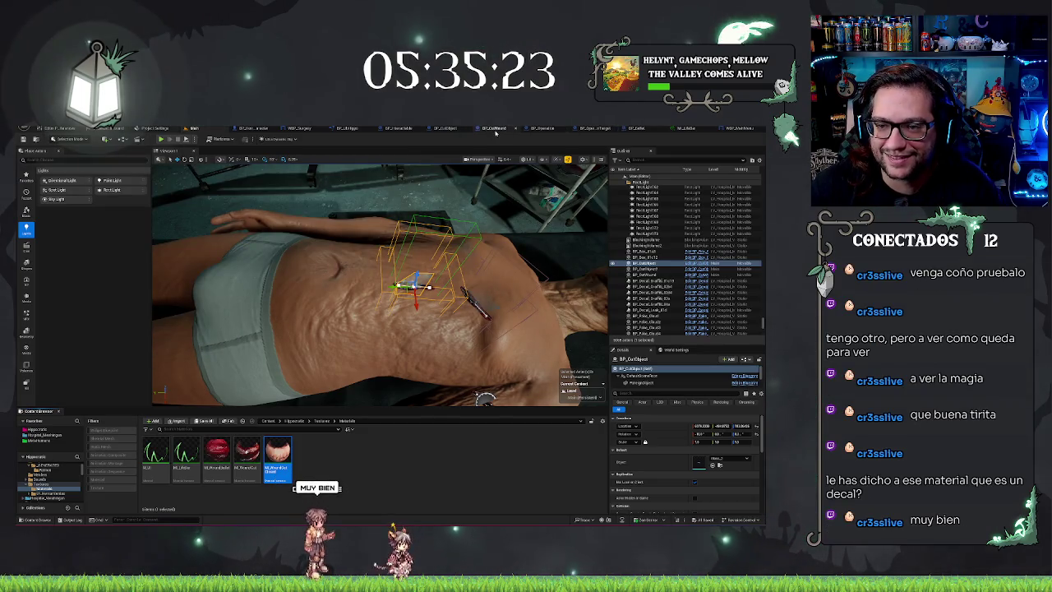
# Step: Review the BP_CutWound graph, then start a Play-In-Editor session from the Main level
pyautogui.click(493, 130)
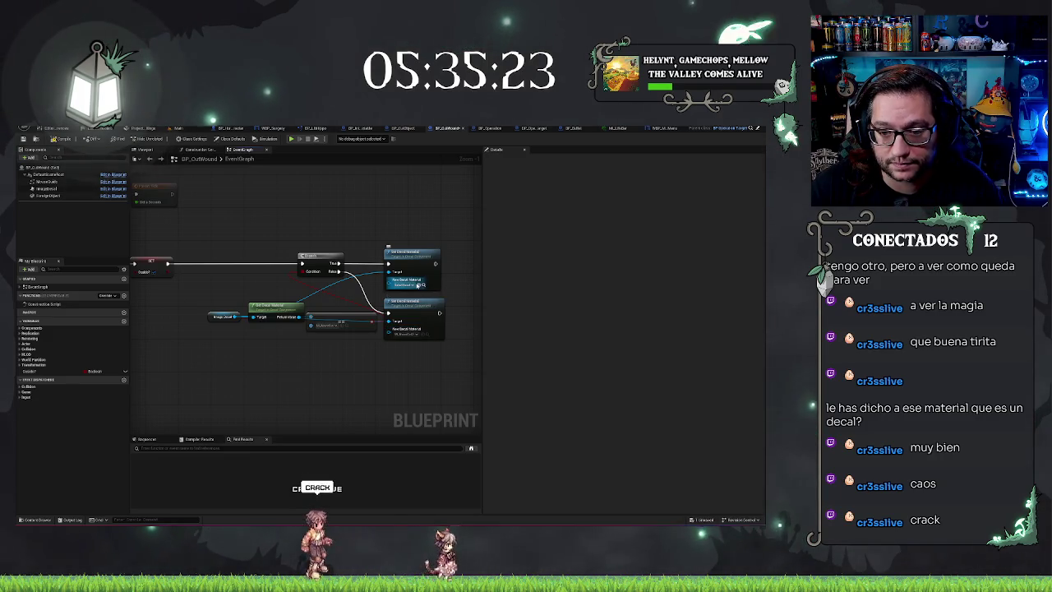
pyautogui.moveTo(412, 342); pyautogui.dragTo(455, 347)
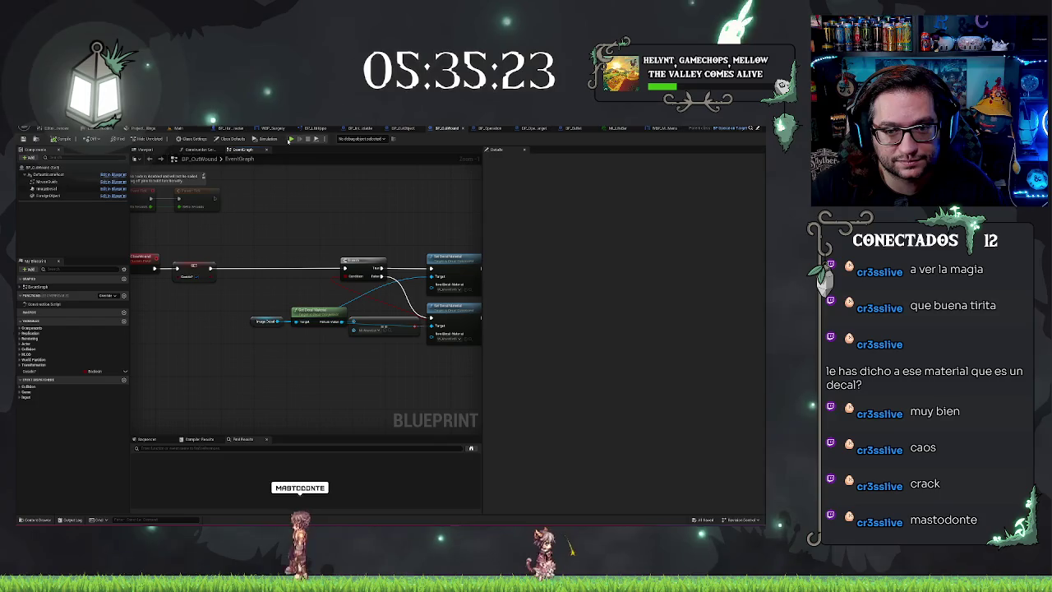
pyautogui.click(178, 128)
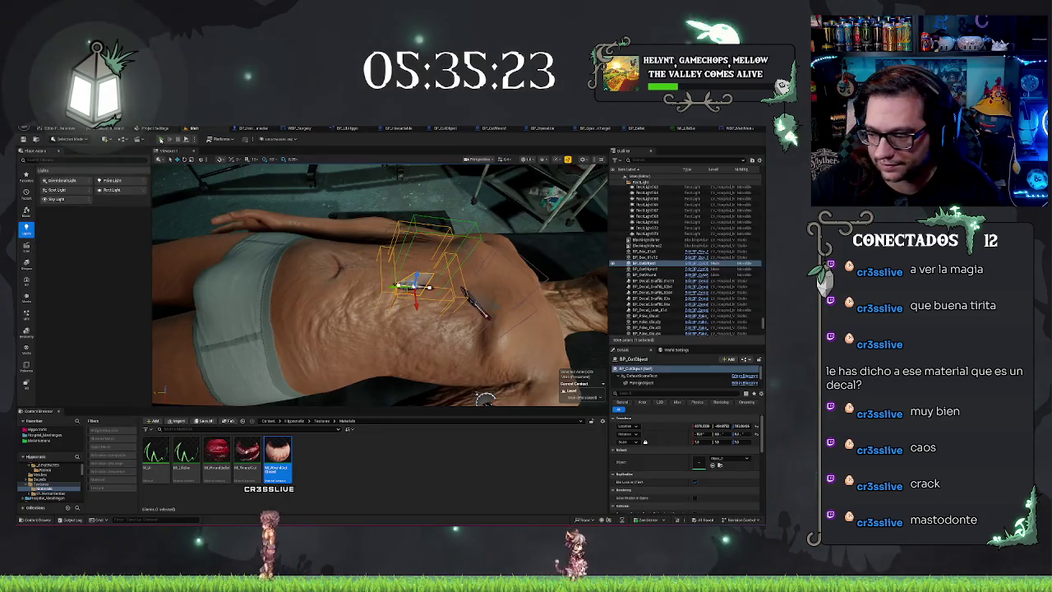
pyautogui.click(161, 139)
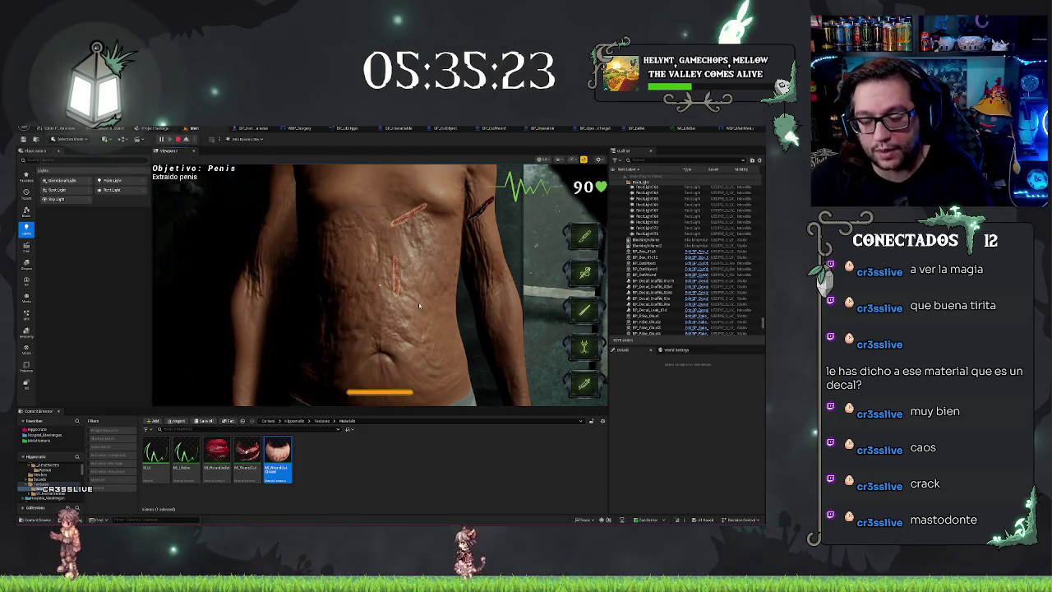
# Step: Eject from play to orbit around the torso incisions, then stop the session
pyautogui.press('F8')
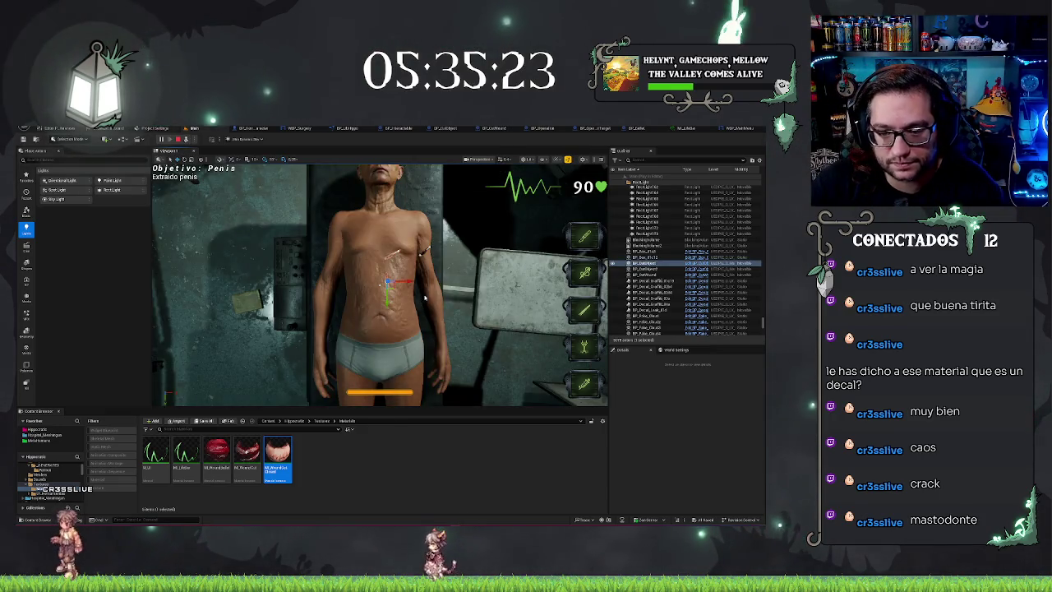
pyautogui.scroll(5, 424, 297)
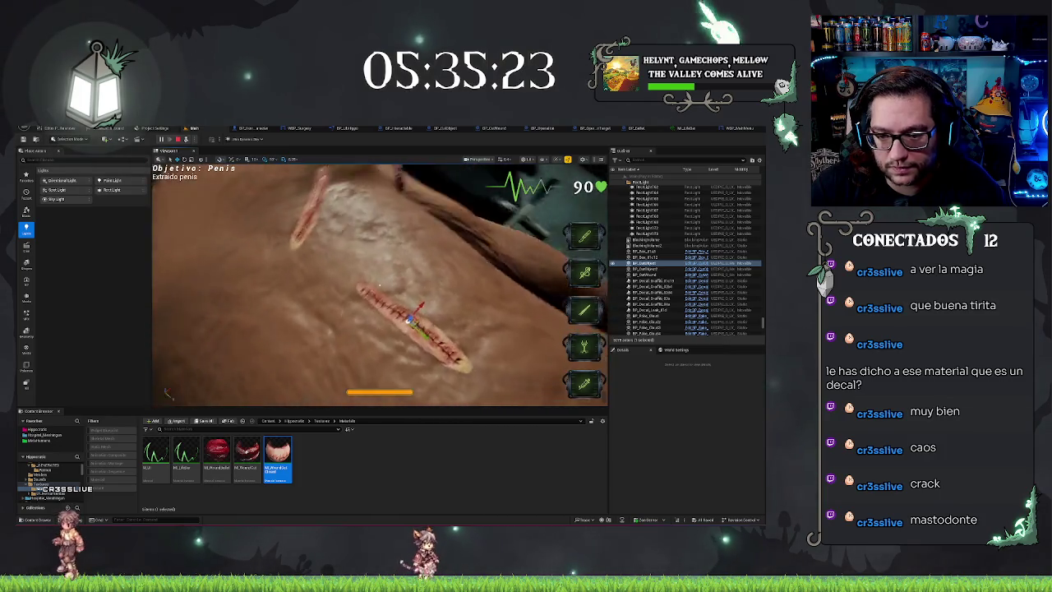
pyautogui.moveTo(378, 285)
pyautogui.mouseDown()
pyautogui.moveTo(444, 278)
pyautogui.moveTo(325, 256)
pyautogui.mouseUp()
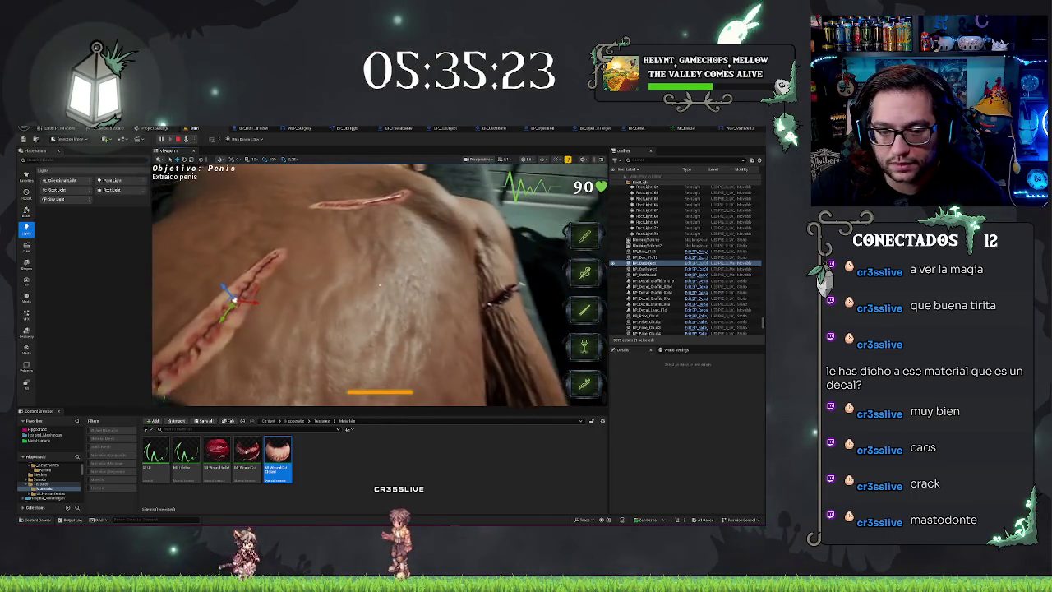
pyautogui.press('Escape')
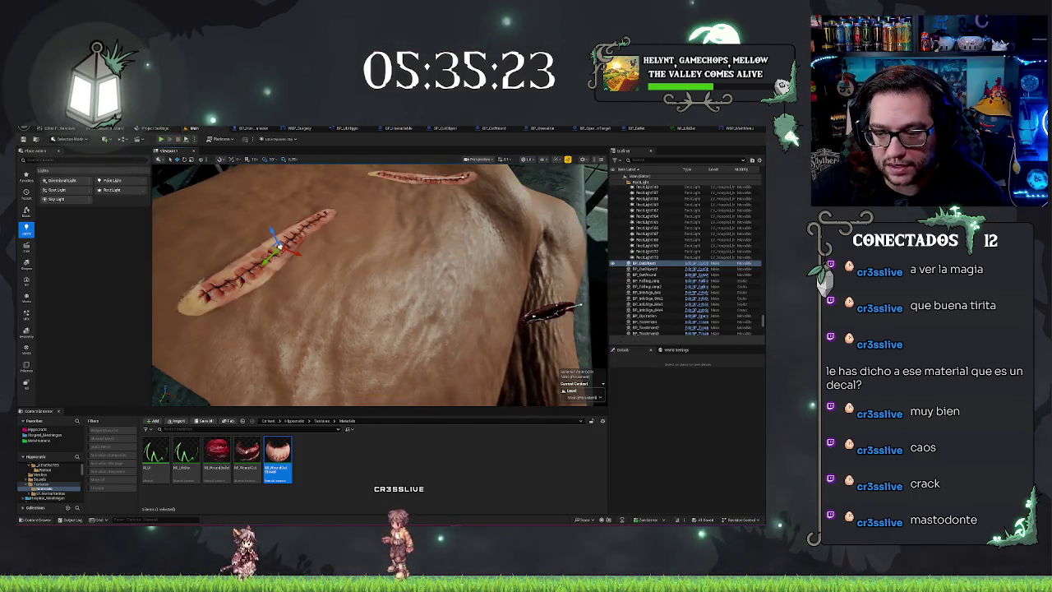
# Step: Focus on the BP_CutWound actor, then open BP_OperationTarget and select its ForeignObject component
pyautogui.moveTo(276, 244); pyautogui.dragTo(495, 221)
pyautogui.click(495, 222)
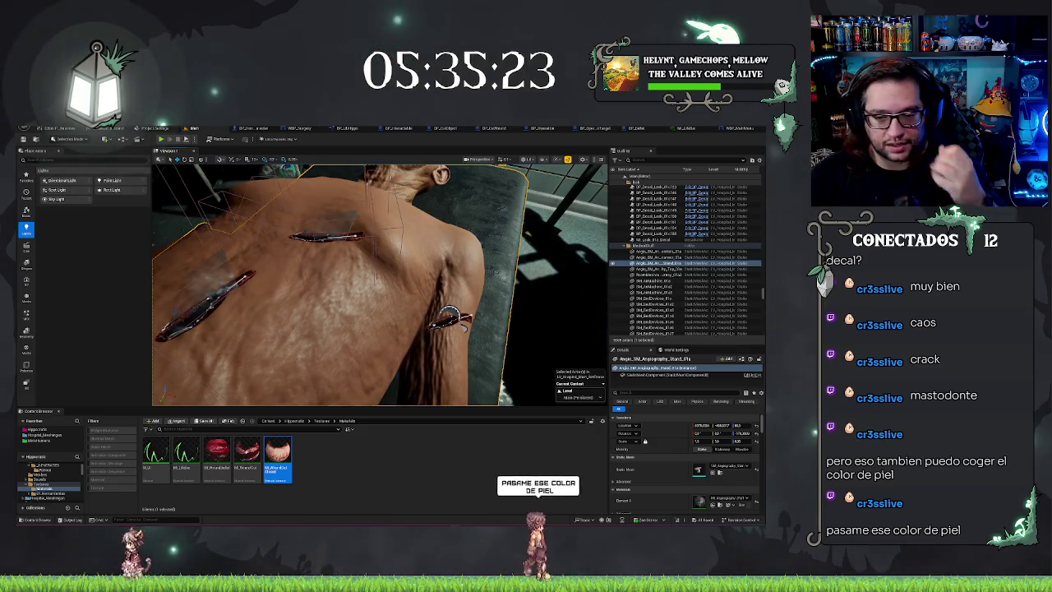
pyautogui.click(448, 317)
pyautogui.press('f')
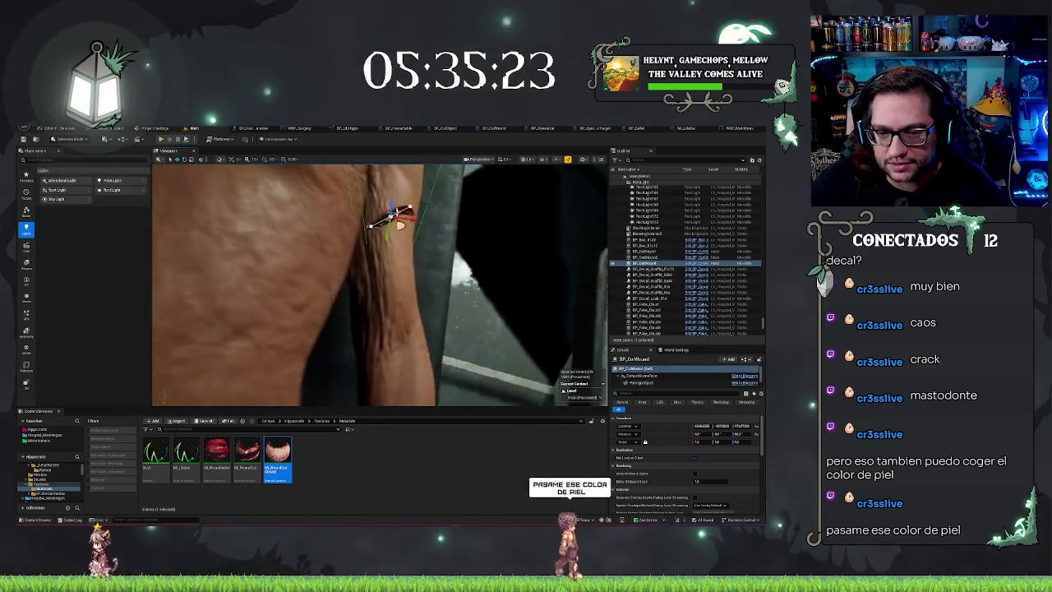
pyautogui.press('w')
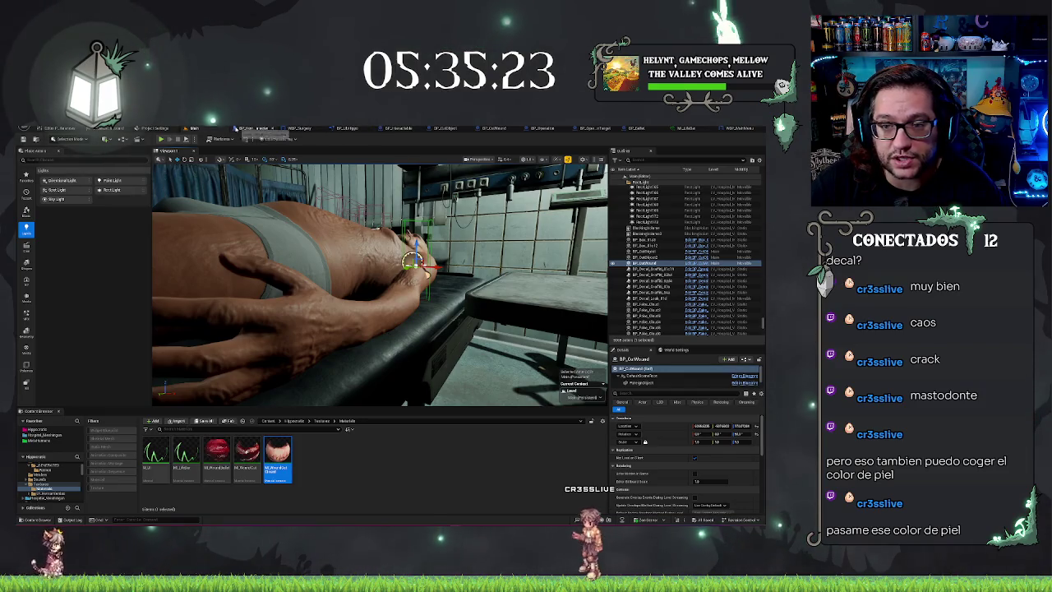
pyautogui.click(589, 129)
pyautogui.click(49, 195)
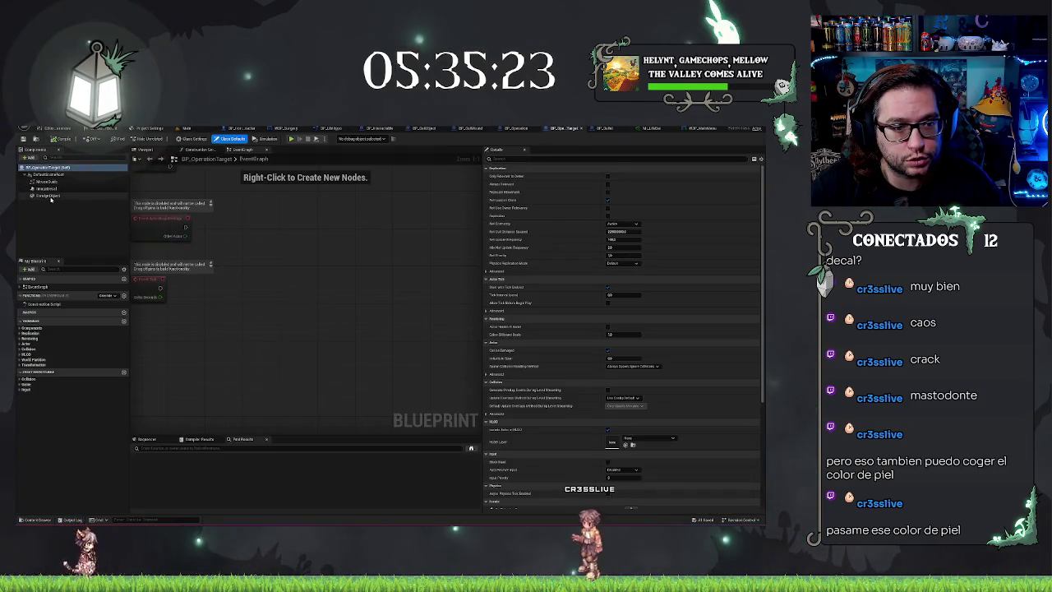
# Step: Reduce the operation target decal's Decal Size X in the Blueprint viewport, then return to the level
pyautogui.click(146, 150)
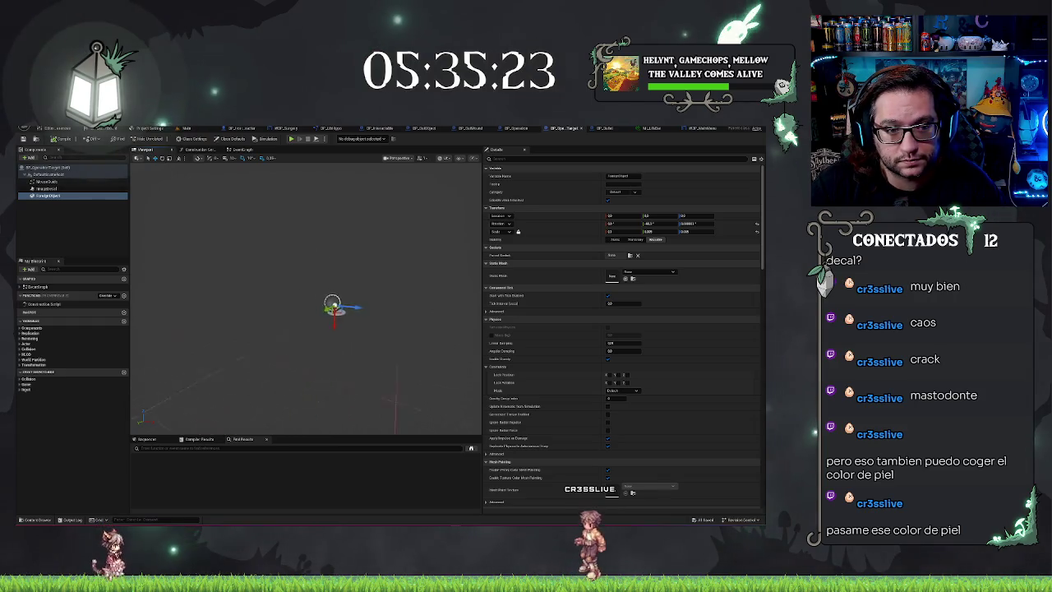
pyautogui.click(64, 189)
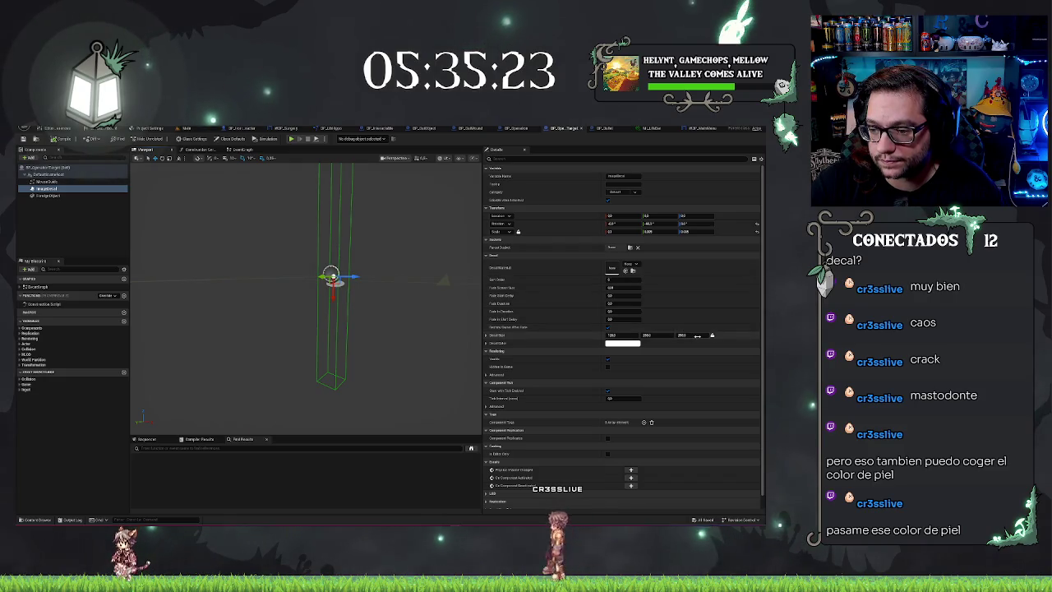
pyautogui.moveTo(681, 334); pyautogui.dragTo(641, 334)
pyautogui.hotkey('ctrl', 'z')
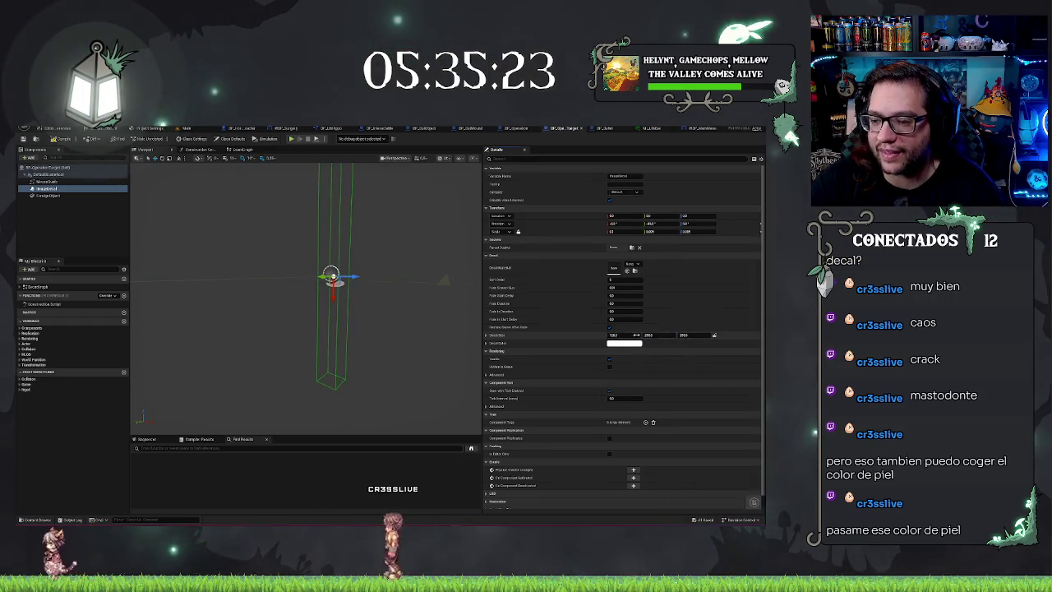
pyautogui.moveTo(633, 335); pyautogui.dragTo(585, 334)
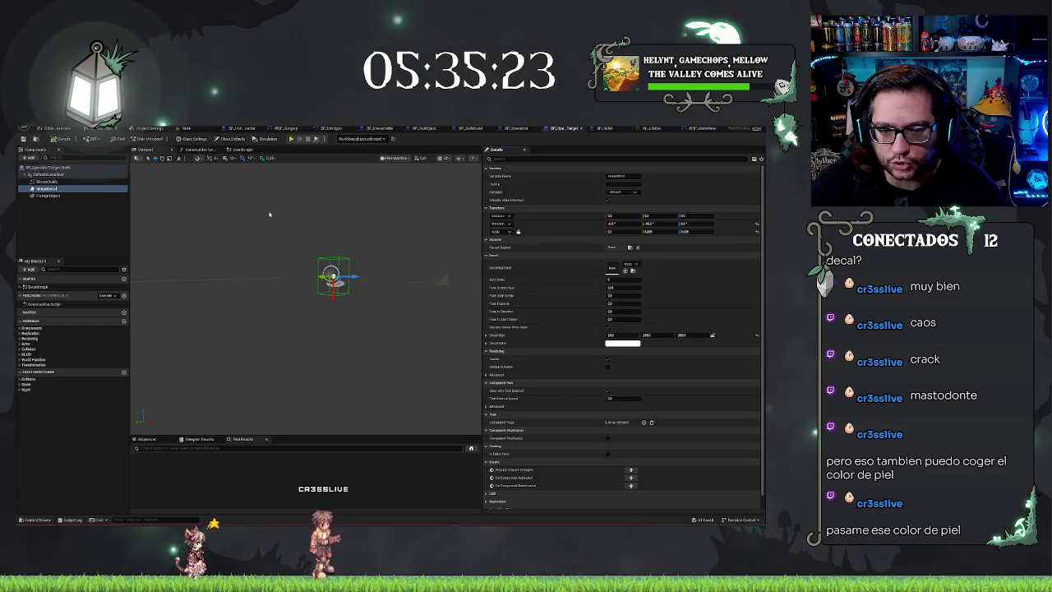
pyautogui.click(186, 129)
pyautogui.moveTo(375, 227)
pyautogui.mouseDown()
pyautogui.moveTo(386, 238)
pyautogui.moveTo(279, 271)
pyautogui.moveTo(361, 284)
pyautogui.moveTo(374, 229)
pyautogui.mouseUp()
# Step: Orbit the viewport down the body into an extreme close-up of the skin
pyautogui.rightClick(375, 229)
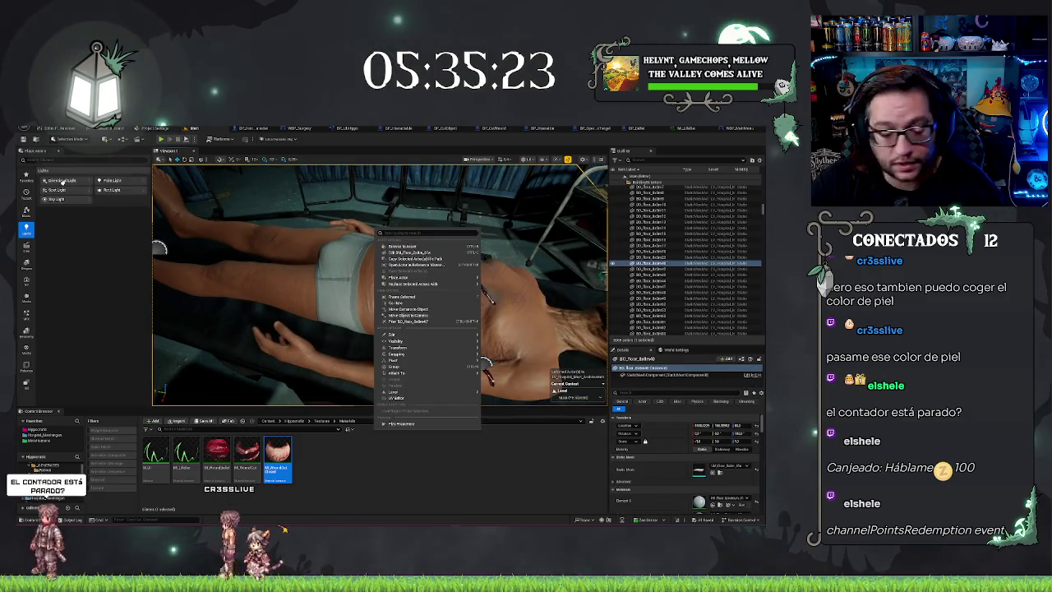
pyautogui.press('Escape')
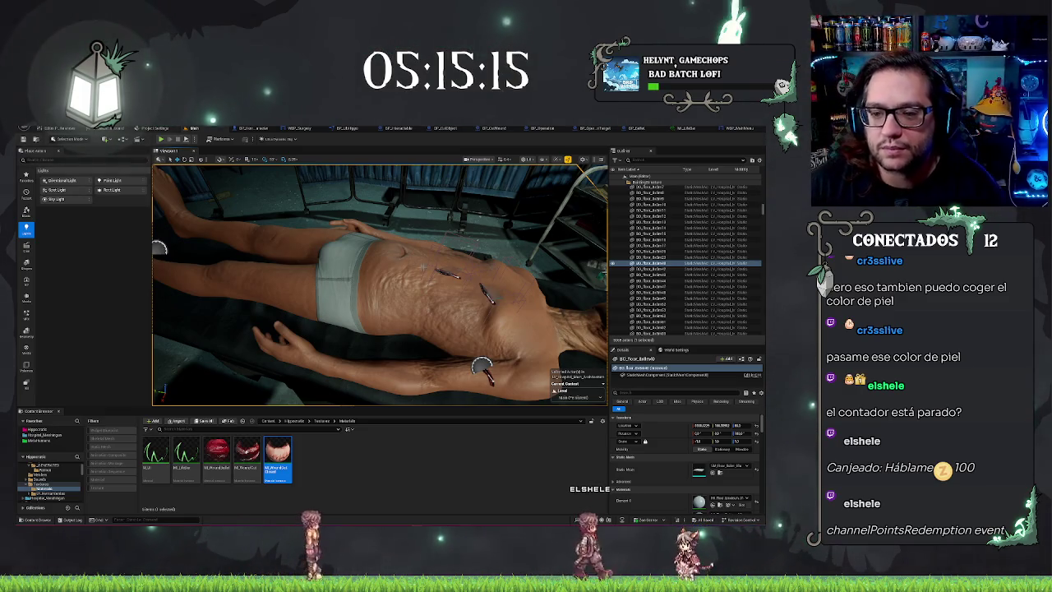
pyautogui.moveTo(378, 283)
pyautogui.mouseDown()
pyautogui.moveTo(493, 283)
pyautogui.moveTo(312, 320)
pyautogui.mouseUp()
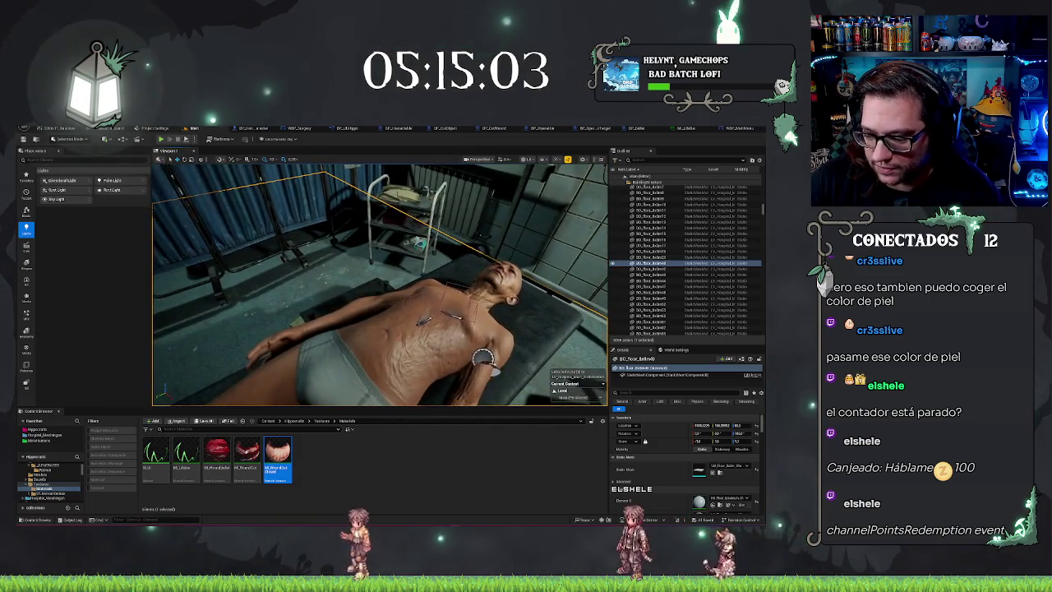
pyautogui.rightClick(419, 274)
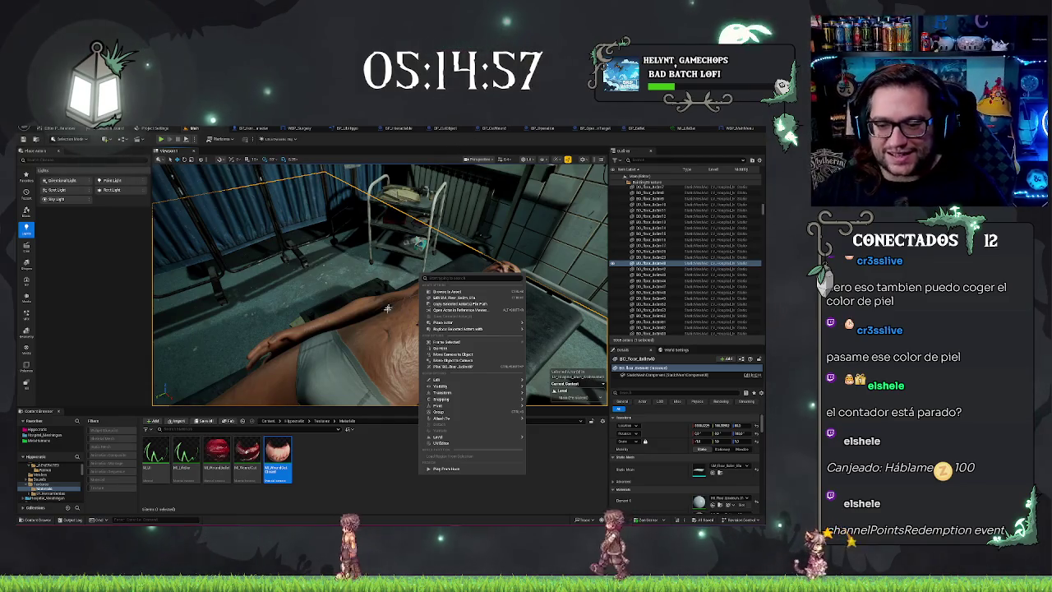
pyautogui.moveTo(378, 288)
pyautogui.mouseDown()
pyautogui.moveTo(341, 238)
pyautogui.moveTo(366, 272)
pyautogui.mouseUp()
pyautogui.press('f')
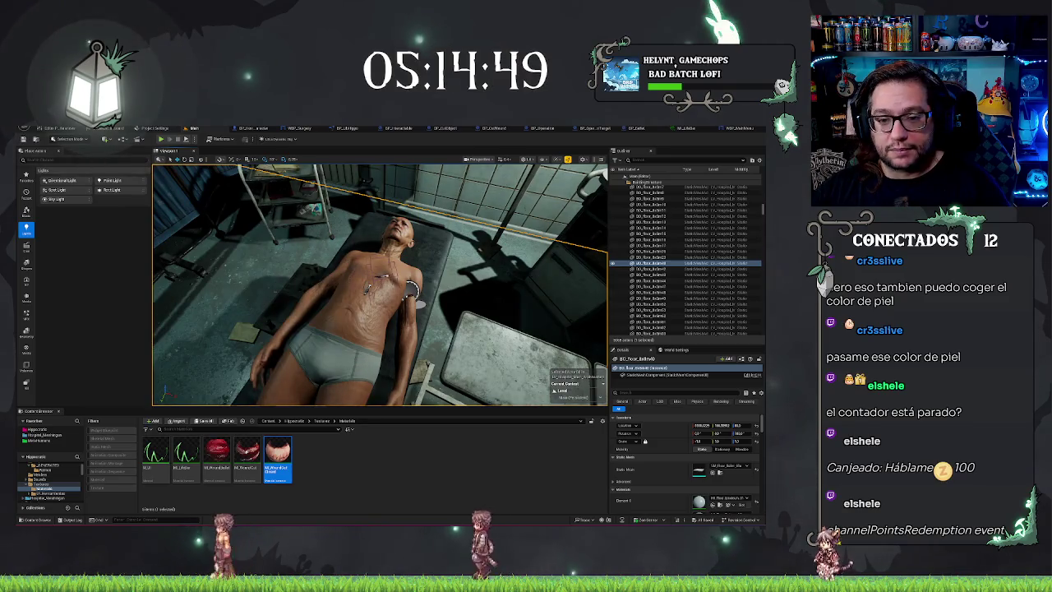
pyautogui.moveTo(365, 271); pyautogui.dragTo(373, 280)
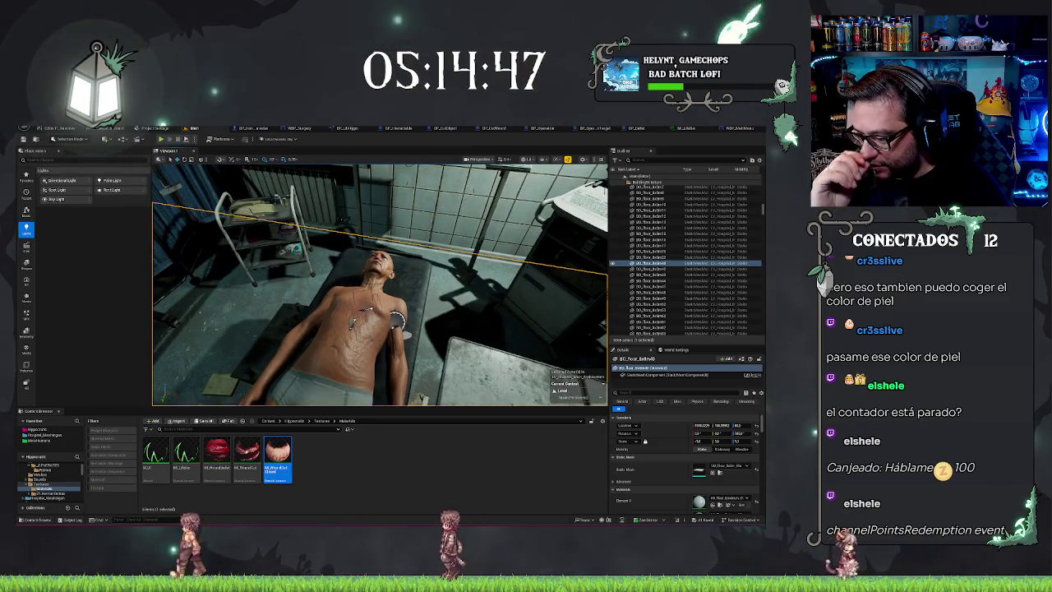
pyautogui.moveTo(373, 279)
pyautogui.mouseDown()
pyautogui.moveTo(456, 272)
pyautogui.moveTo(416, 264)
pyautogui.mouseUp()
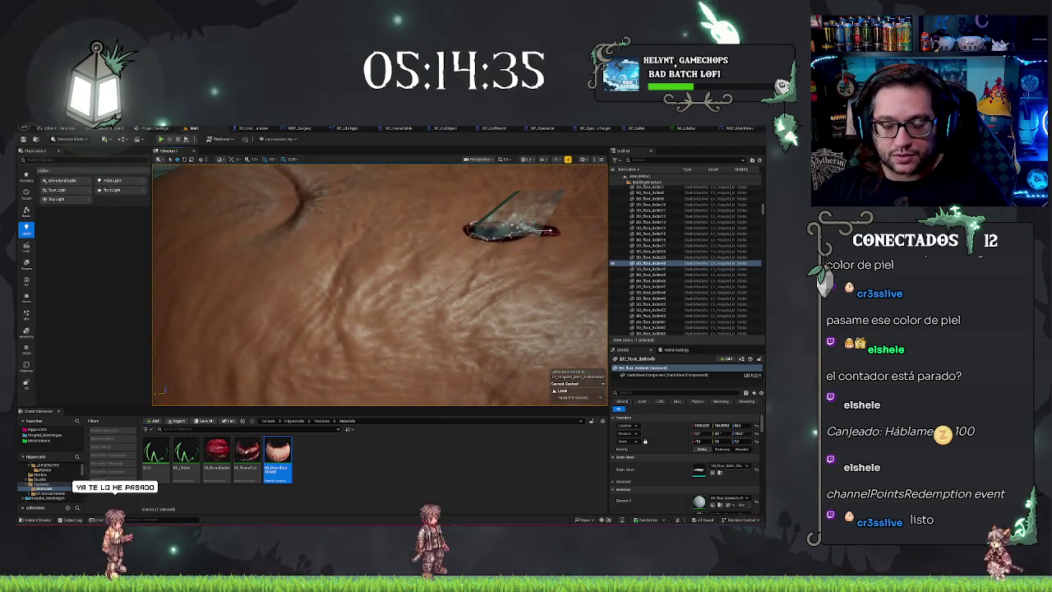
# Step: Snip a screenshot of the skin close-up and open the shared stitched-wound image enlarged
pyautogui.press('super+shift+s')
pyautogui.moveTo(284, 255); pyautogui.dragTo(419, 365)
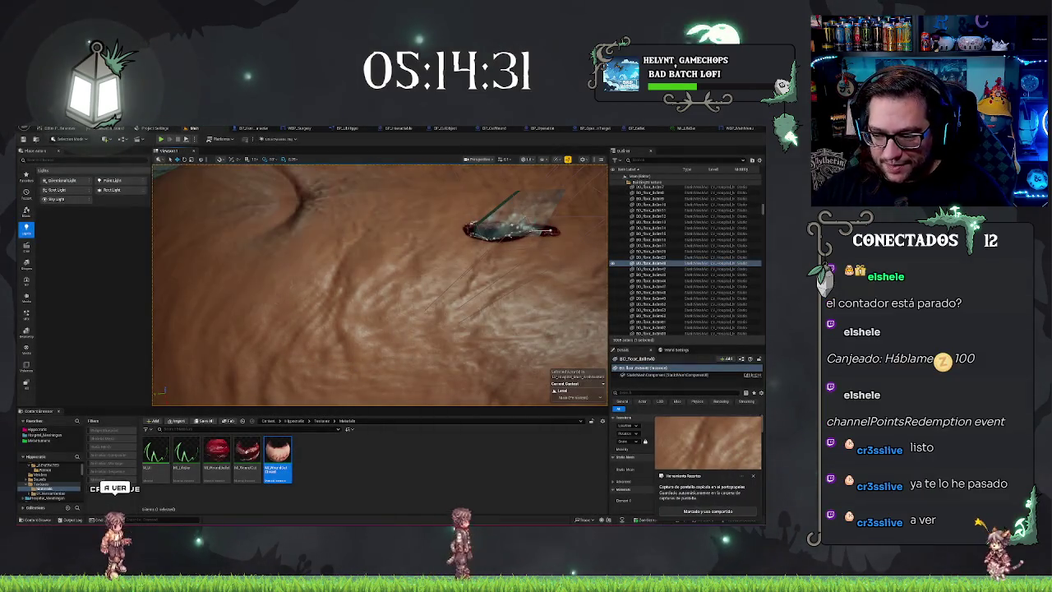
pyautogui.click(754, 478)
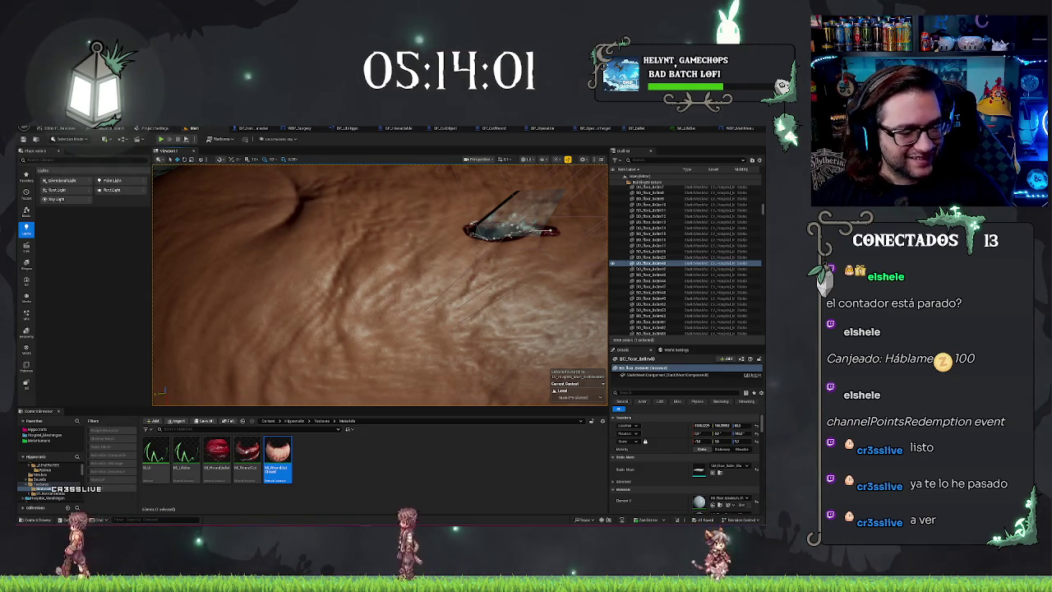
pyautogui.click(298, 310)
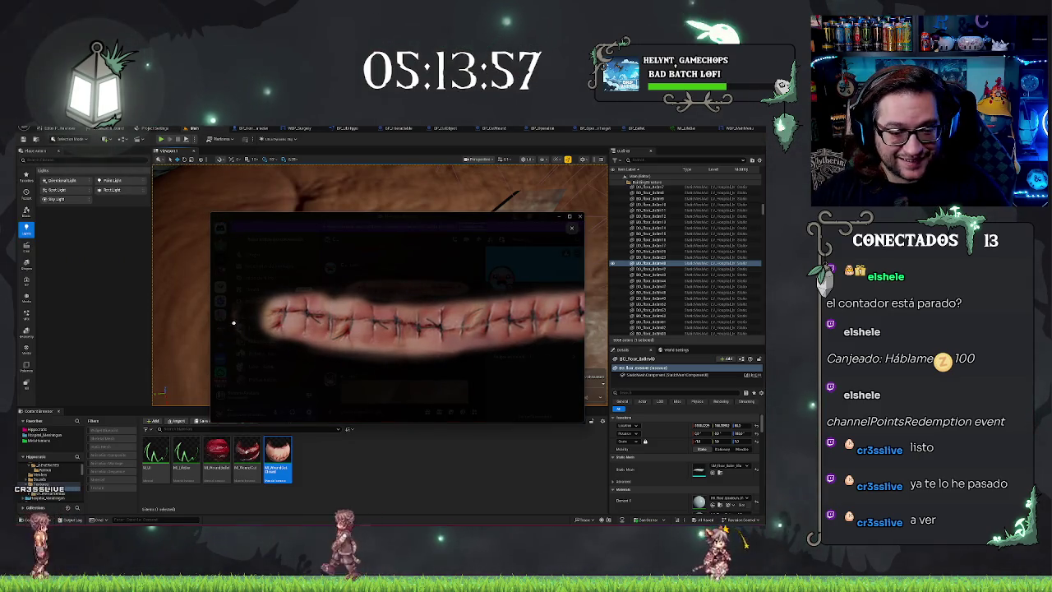
# Step: Move the stitched-wound image viewer off the left edge of the screen
pyautogui.moveTo(297, 219); pyautogui.dragTo(338, 222)
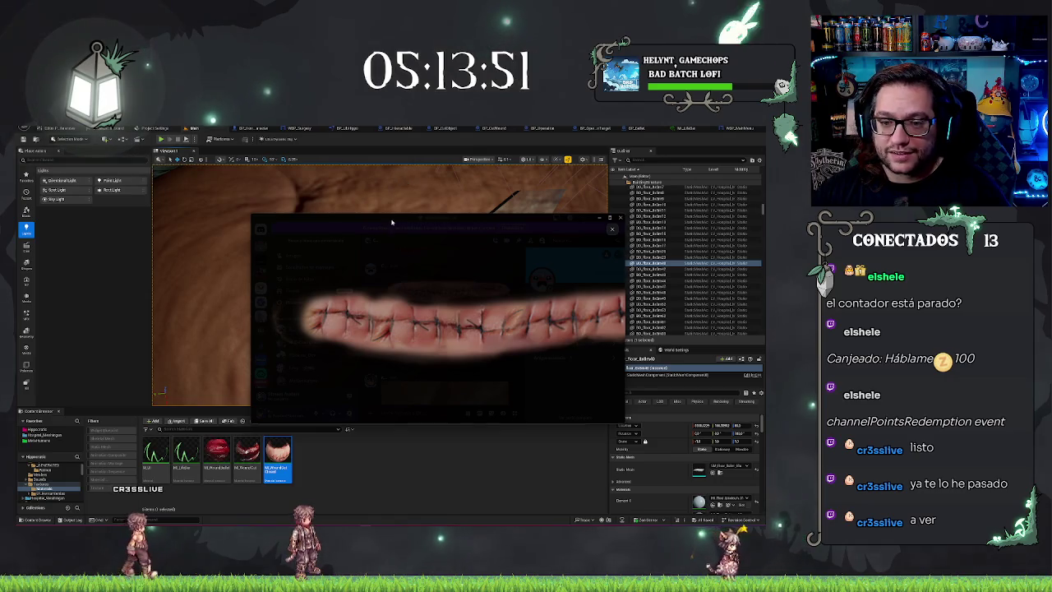
pyautogui.moveTo(390, 223); pyautogui.dragTo(4, 238)
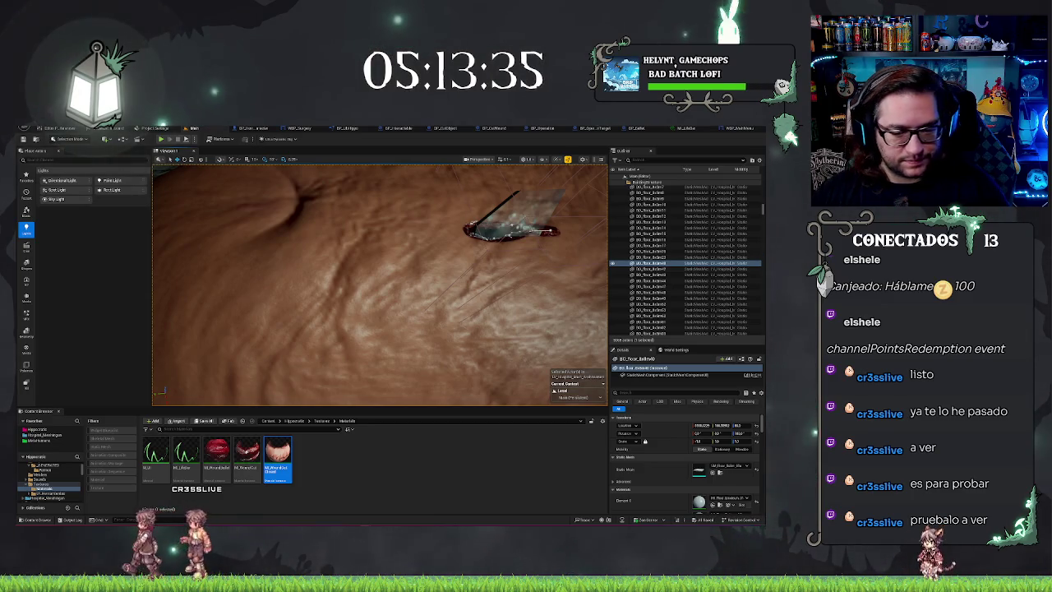
# Step: Navigate the Content Browser up to Textures and then to the top Content folder
pyautogui.click(300, 451)
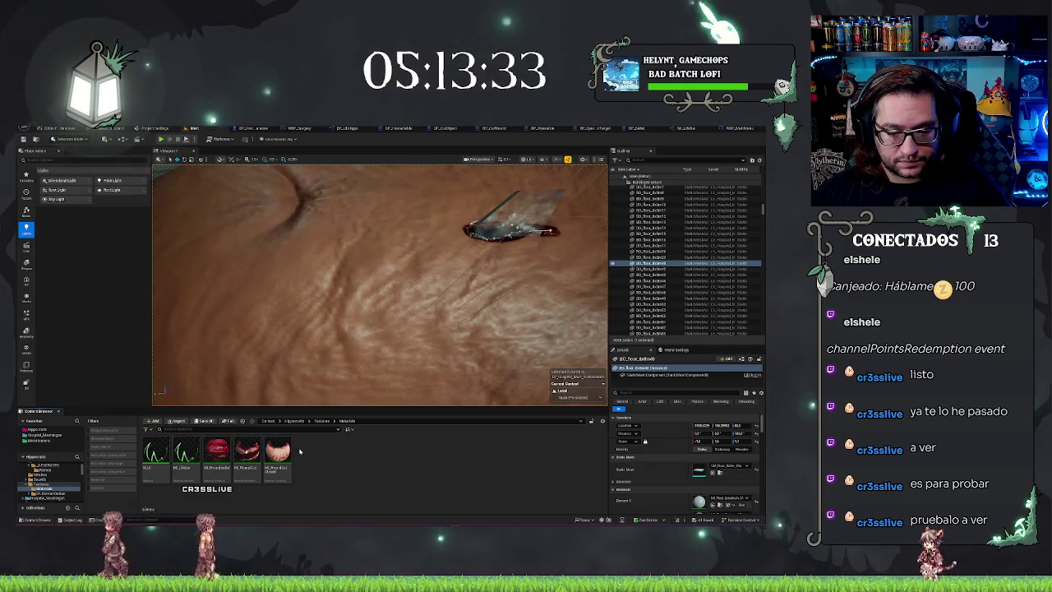
pyautogui.click(321, 421)
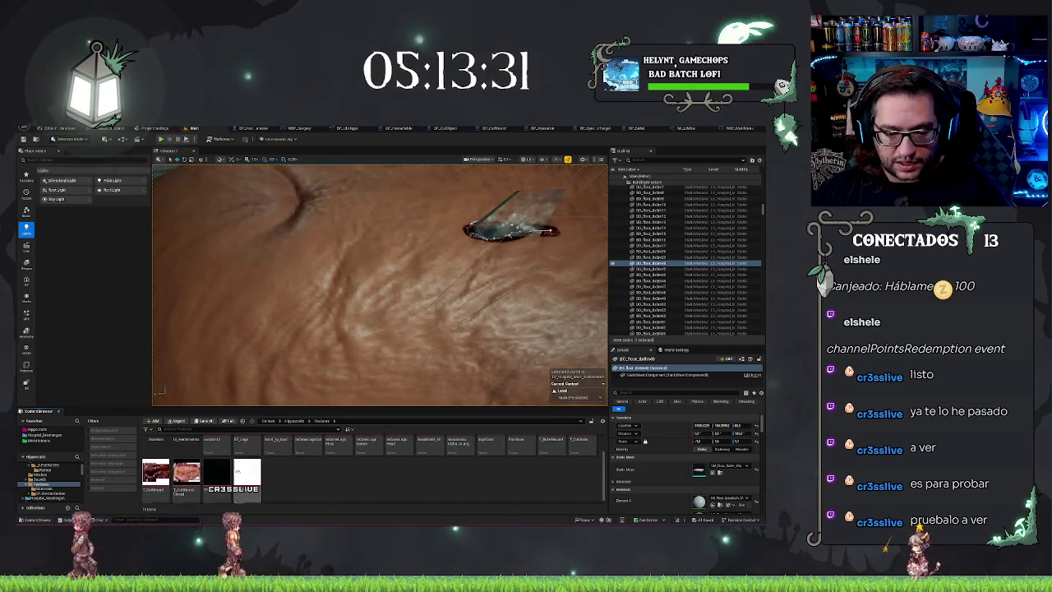
pyautogui.rightClick(201, 470)
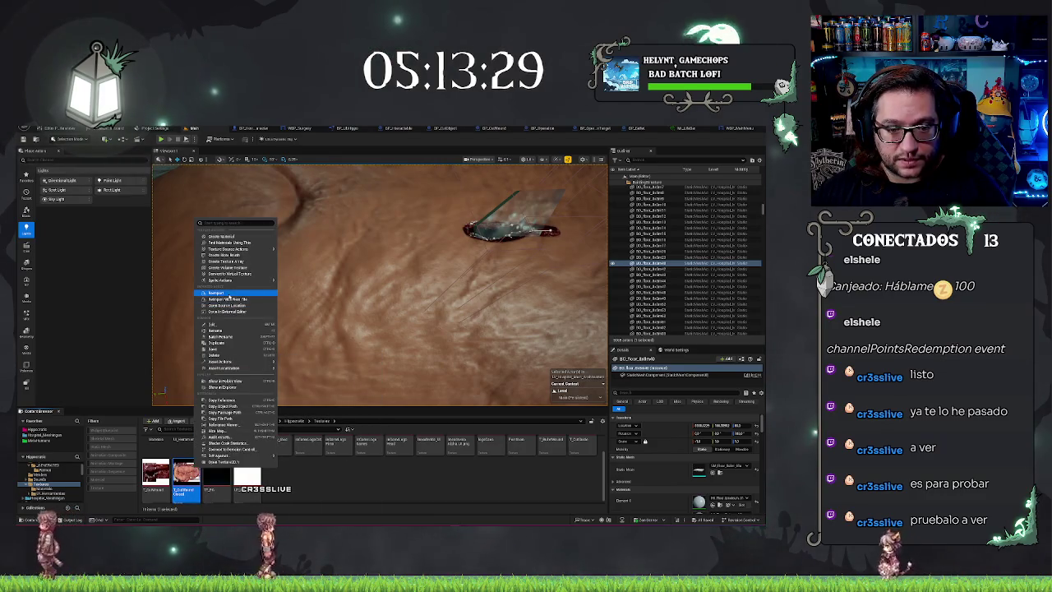
pyautogui.press('Escape')
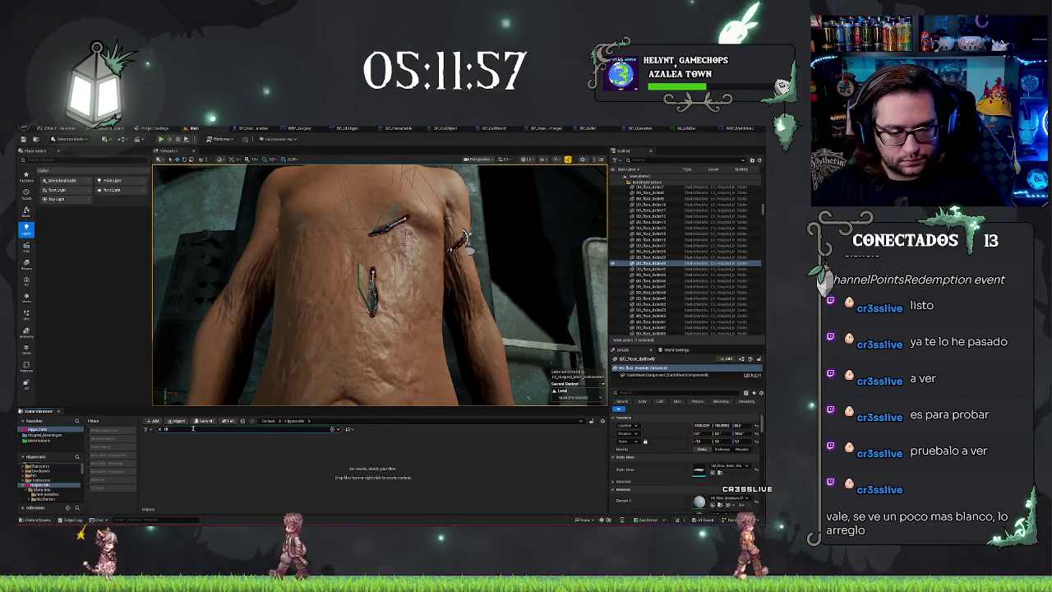
pyautogui.click(35, 465)
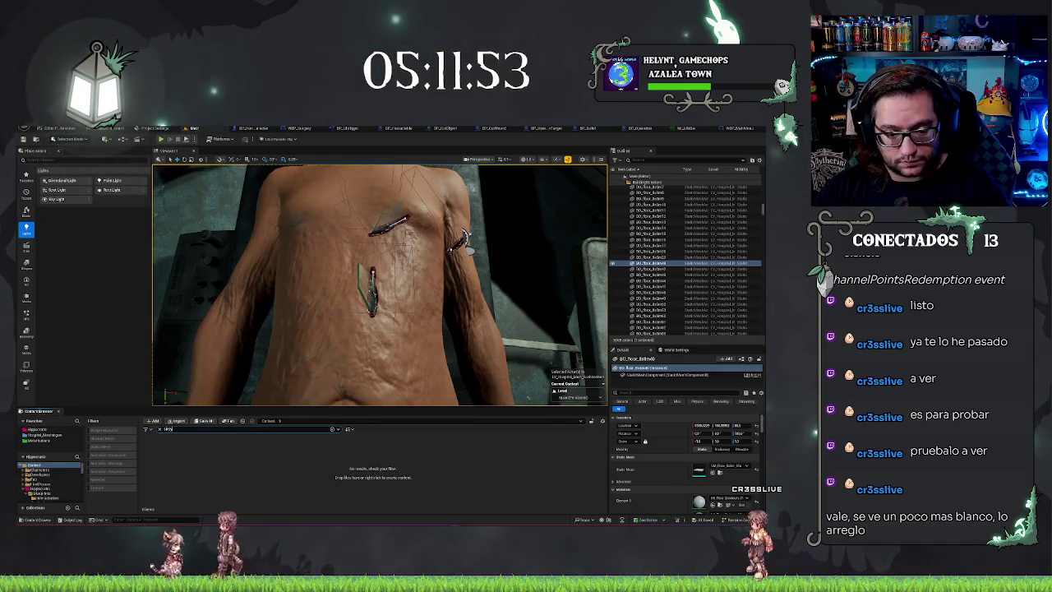
# Step: Clear the asset search and open the Hospital_Meetingroom folder
pyautogui.write('f')
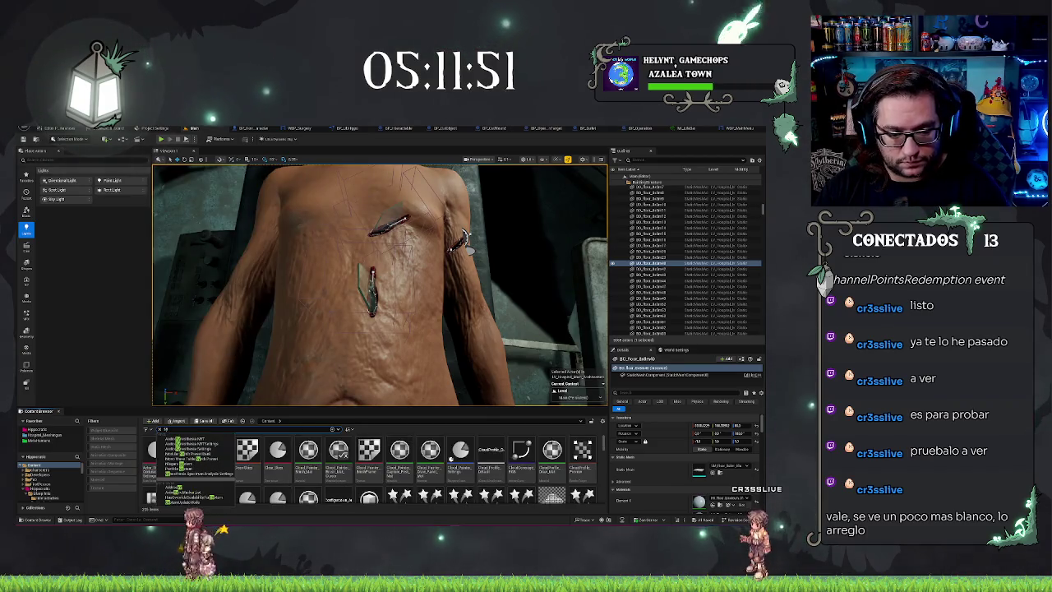
pyautogui.press('BackSpace')
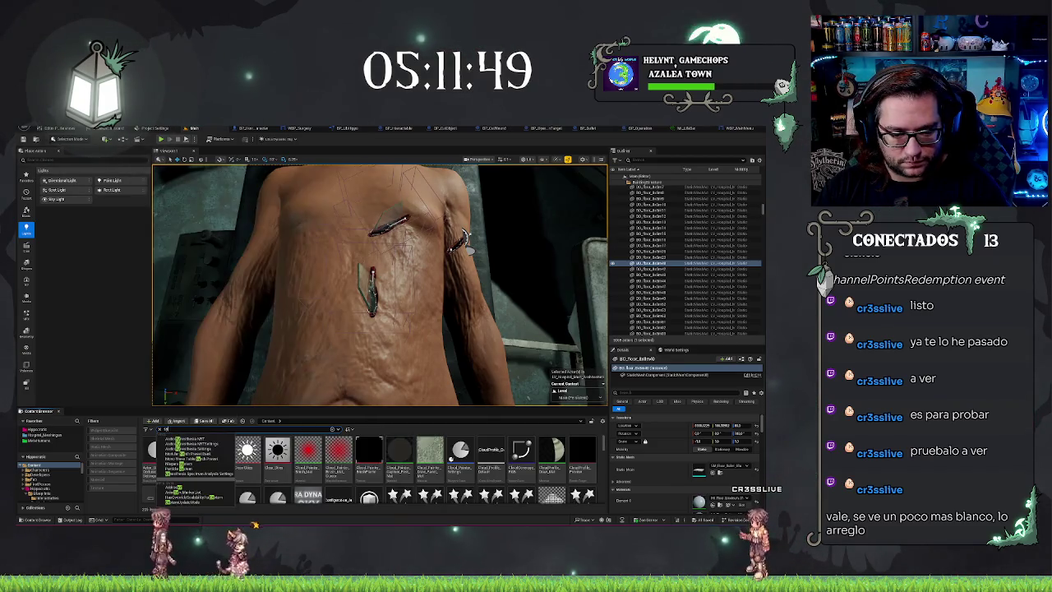
pyautogui.press('BackSpace')
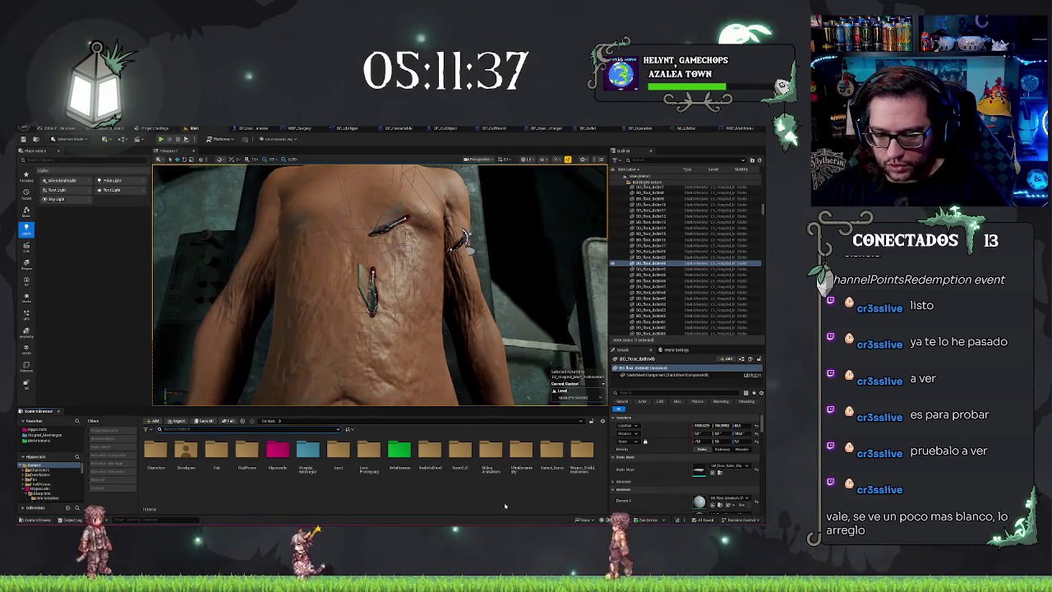
pyautogui.doubleClick(550, 450)
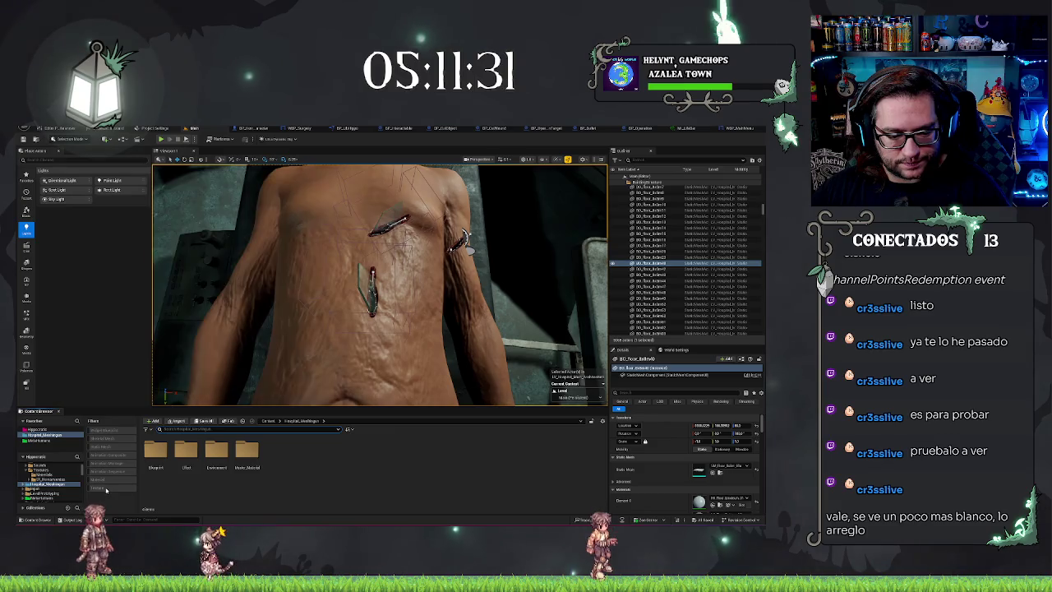
# Step: Filter the folder to Static Mesh assets with an empty search, then open the knife mesh
pyautogui.click(102, 446)
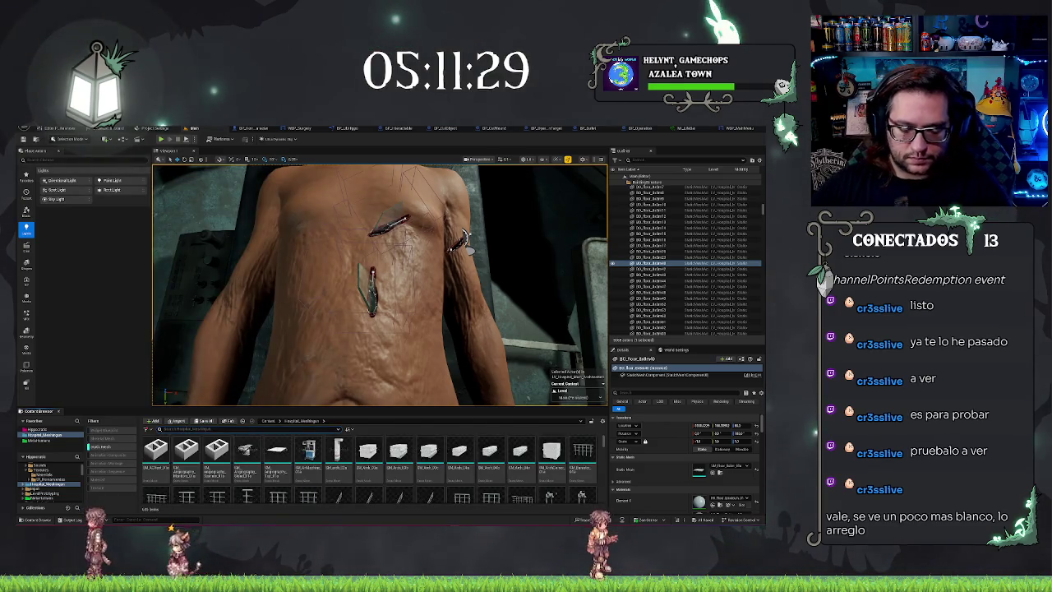
pyautogui.write('ra')
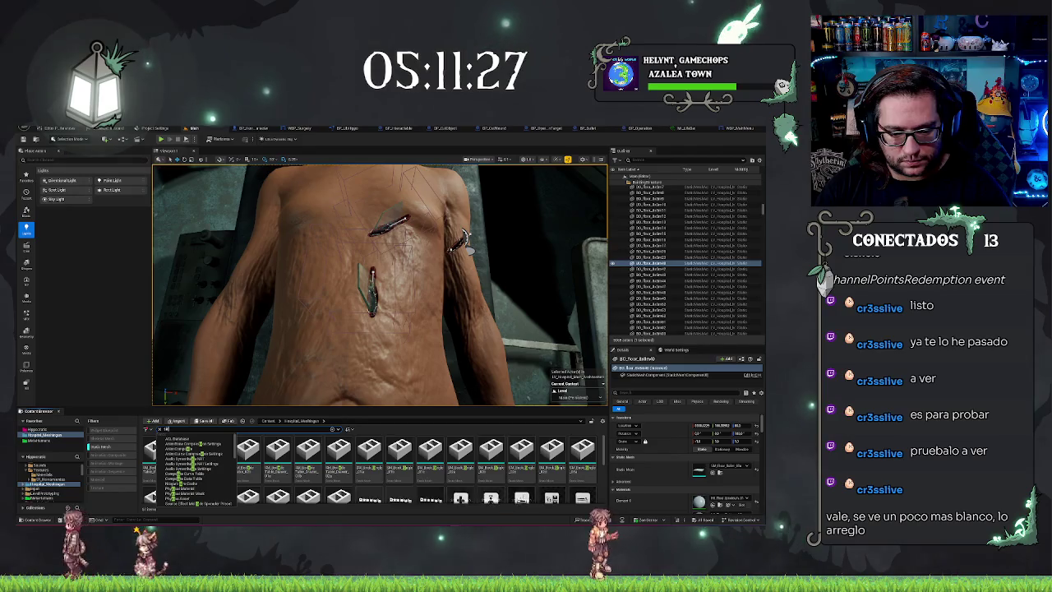
pyautogui.press('BackSpace')
pyautogui.write('a')
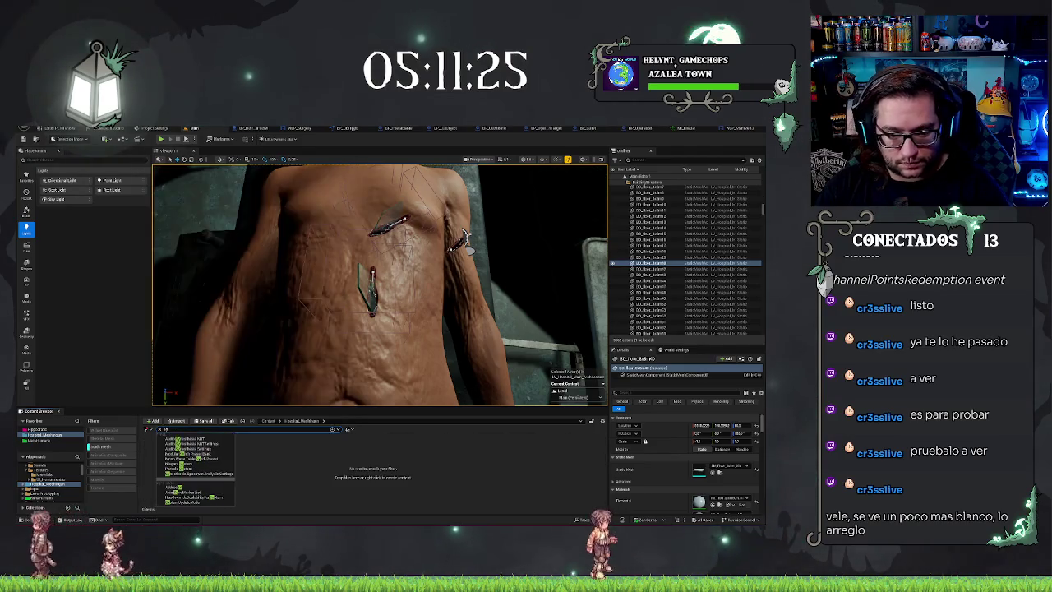
pyautogui.press('BackSpace')
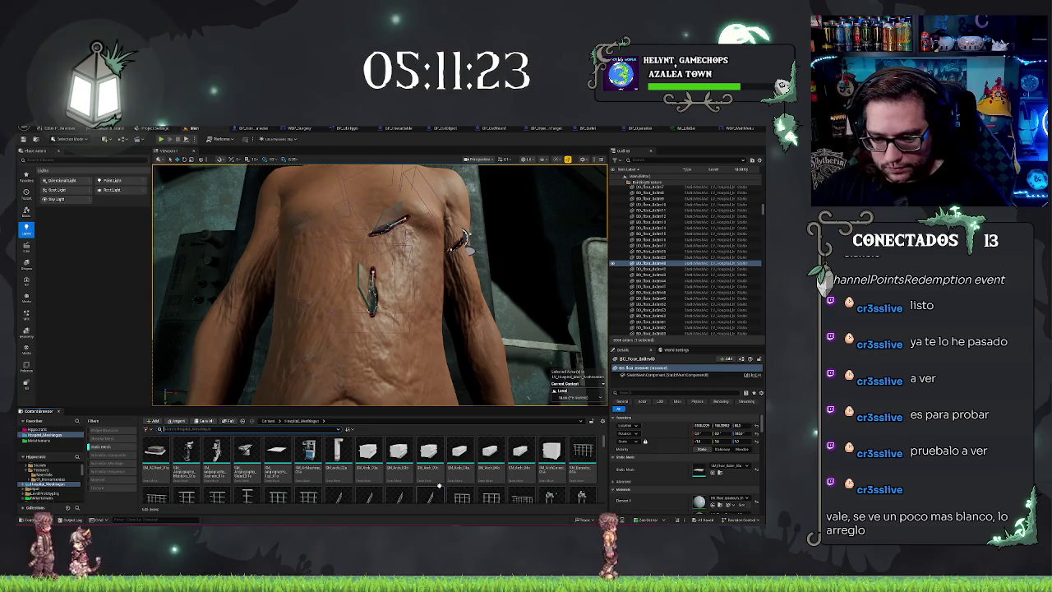
pyautogui.scroll(-5, 493, 476)
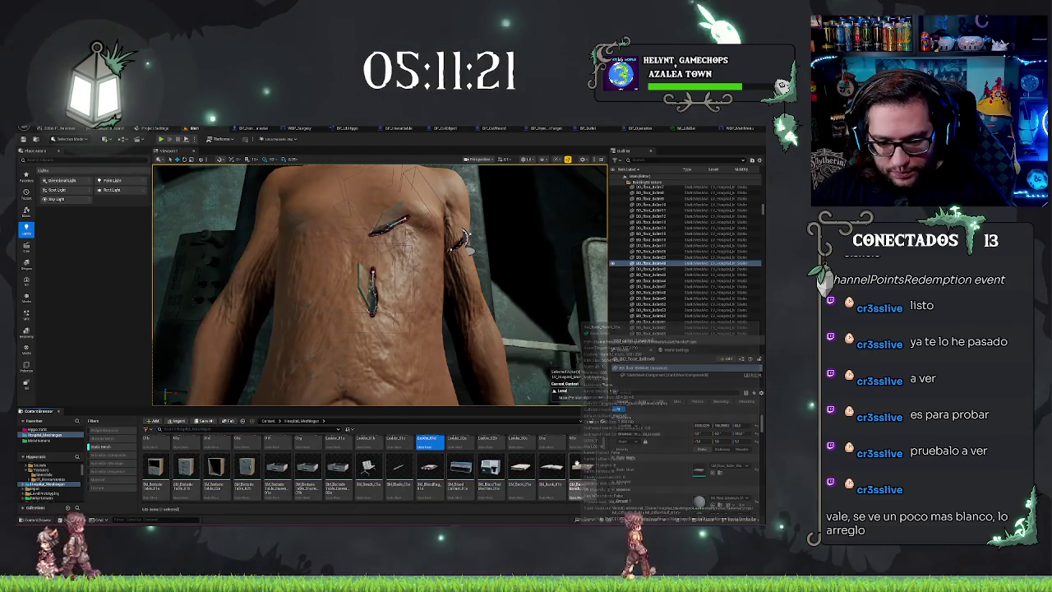
pyautogui.doubleClick(398, 466)
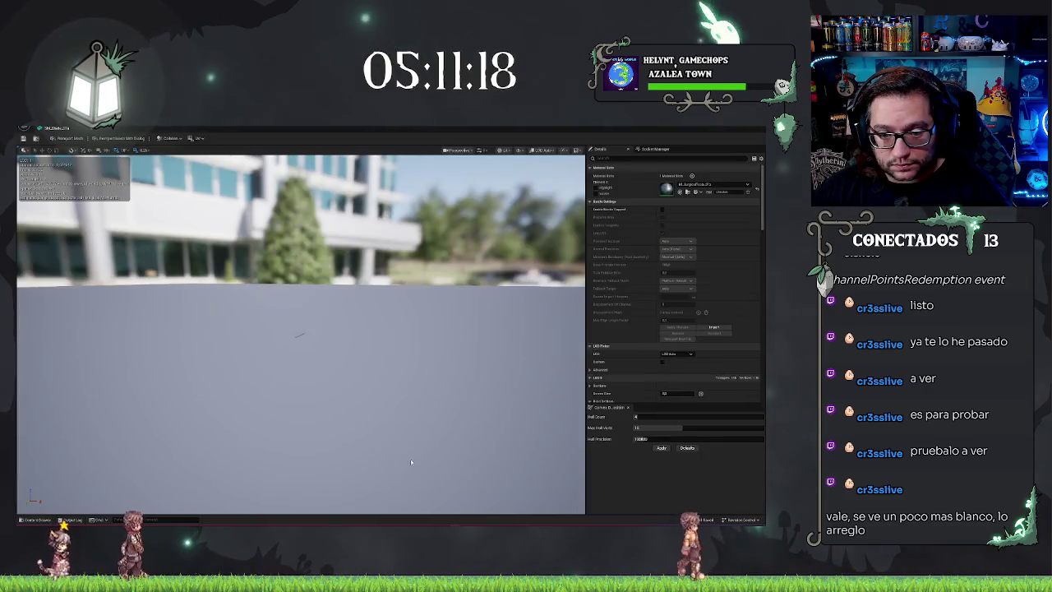
# Step: Orbit around the knife mesh preview, then close the Static Mesh editor
pyautogui.moveTo(411, 462)
pyautogui.mouseDown()
pyautogui.moveTo(411, 419)
pyautogui.moveTo(387, 394)
pyautogui.moveTo(362, 291)
pyautogui.moveTo(310, 316)
pyautogui.mouseUp()
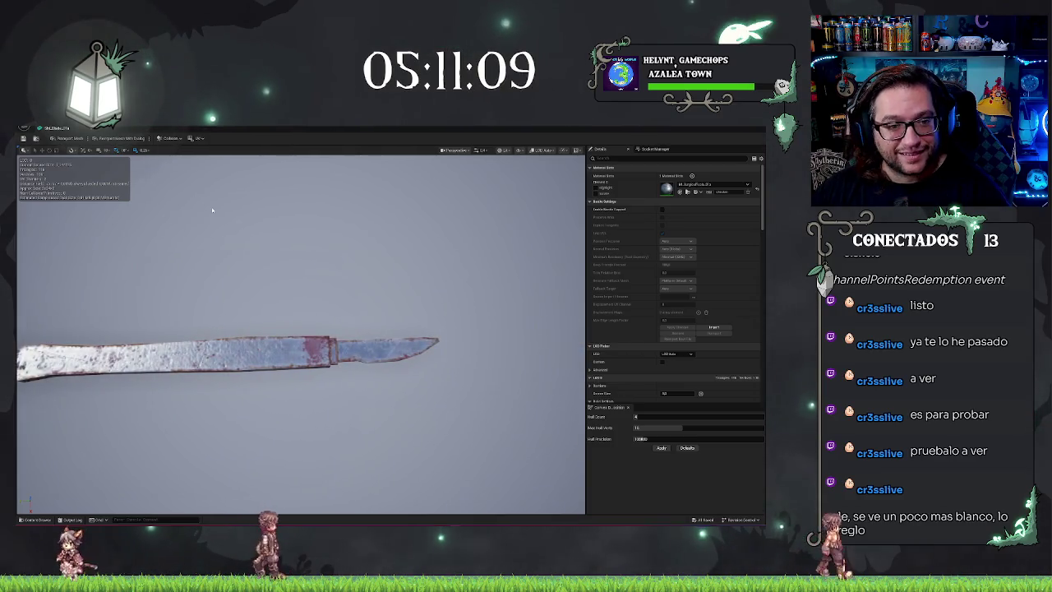
pyautogui.click(71, 129)
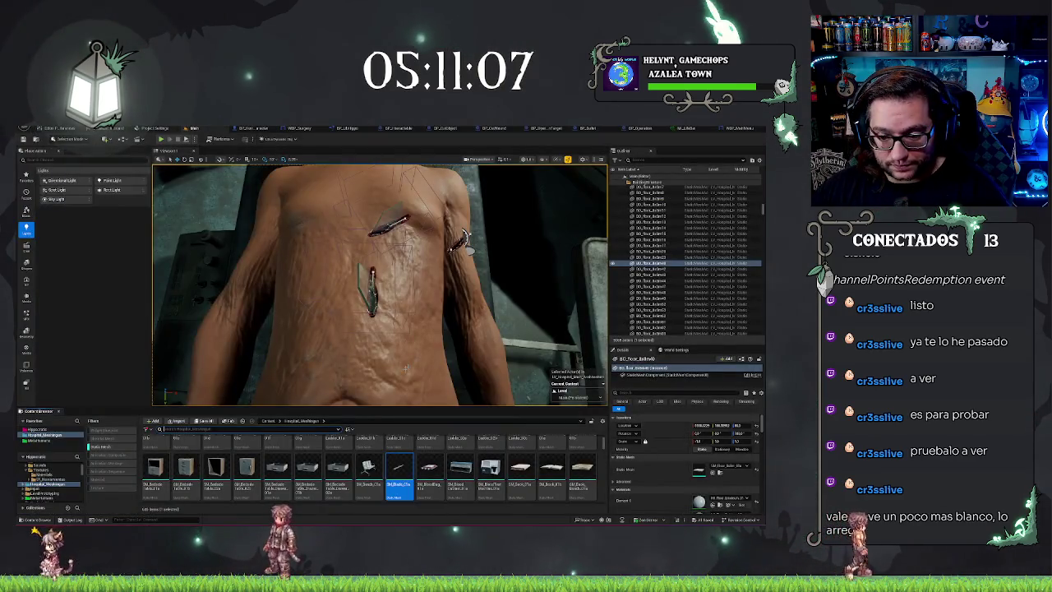
pyautogui.scroll(-5, 550, 460)
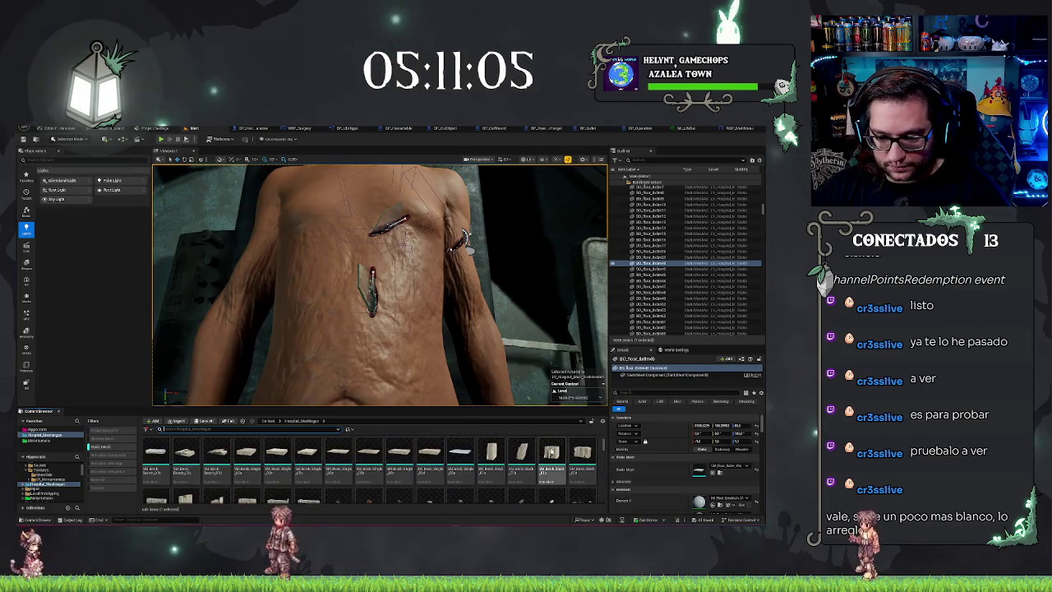
pyautogui.scroll(-5, 542, 464)
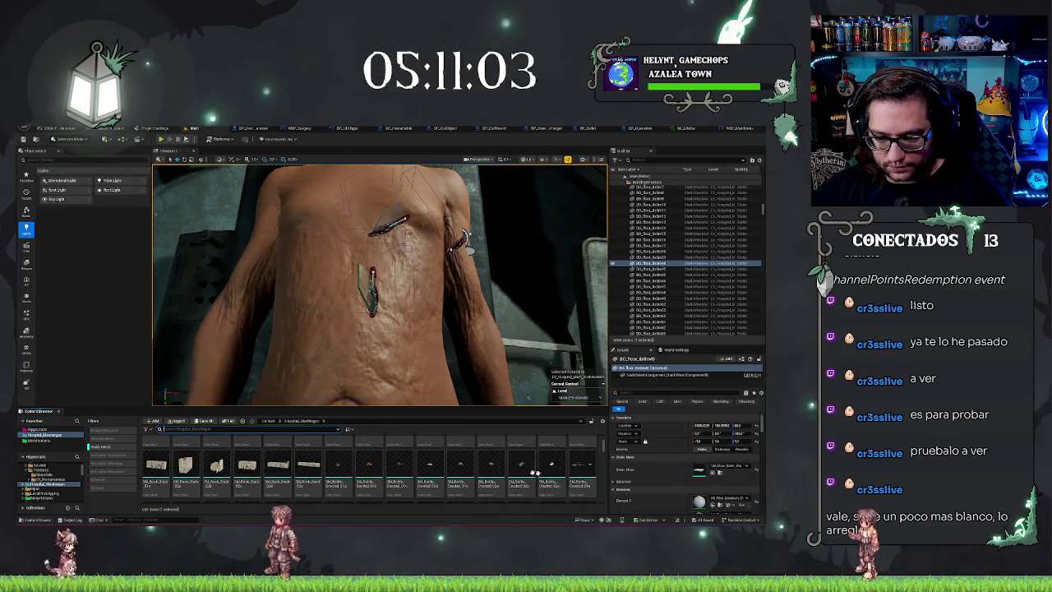
pyautogui.scroll(-2, 464, 466)
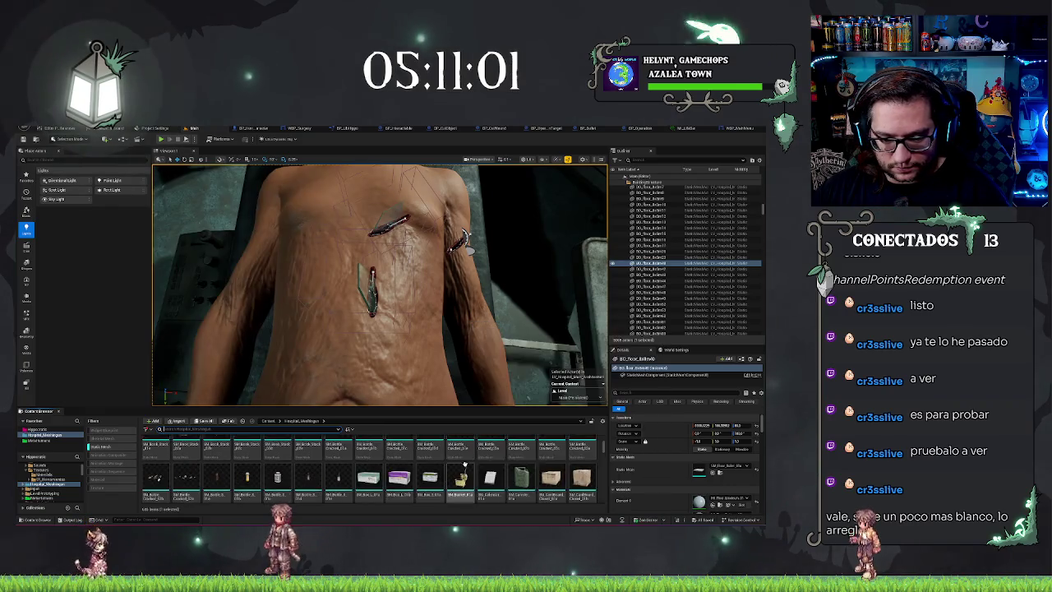
pyautogui.scroll(-1, 550, 466)
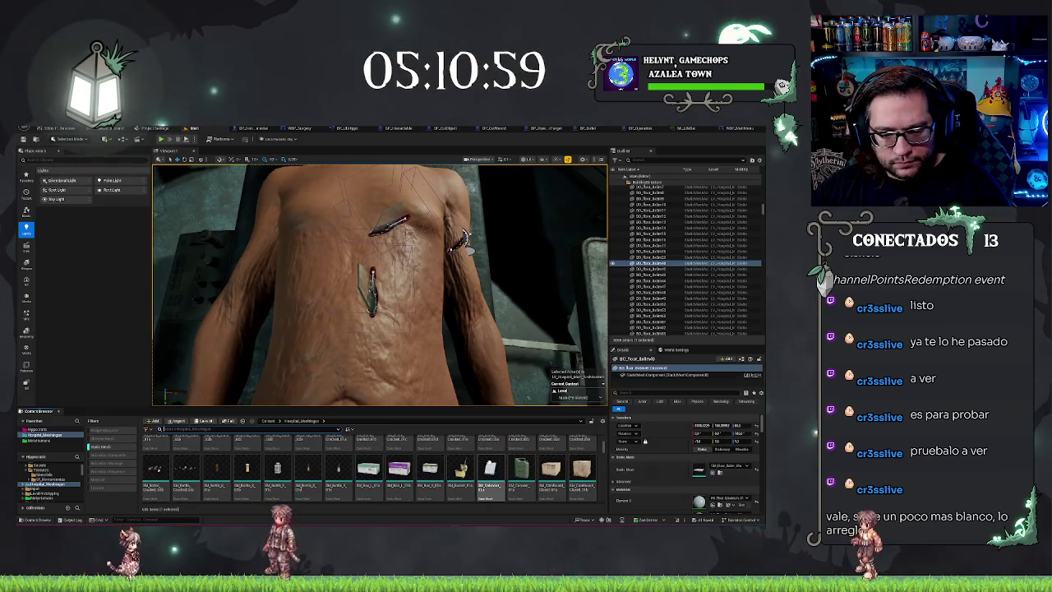
pyautogui.rightClick(342, 478)
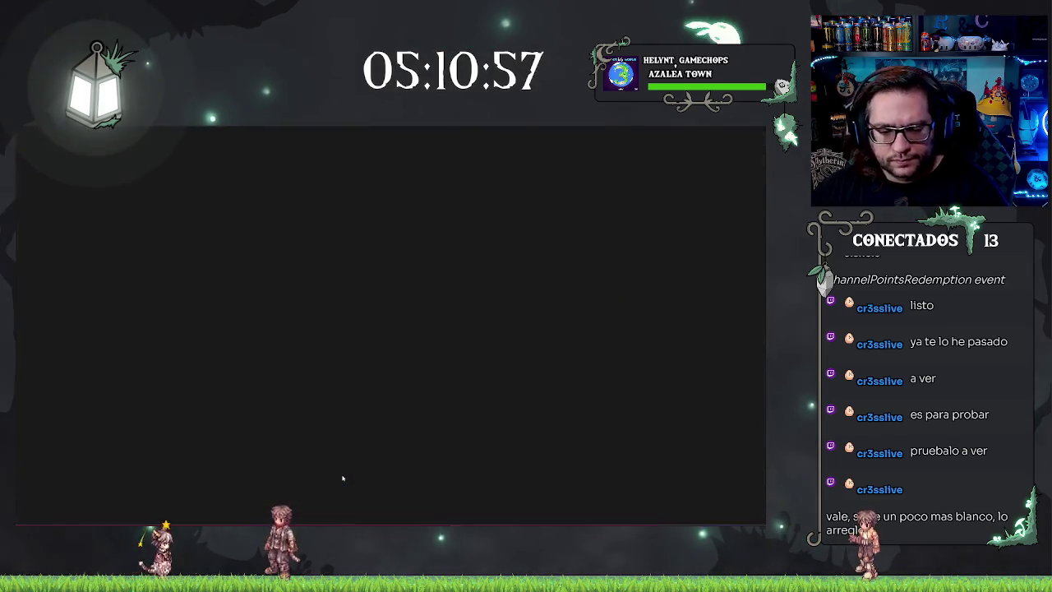
pyautogui.scroll(5, 312, 355)
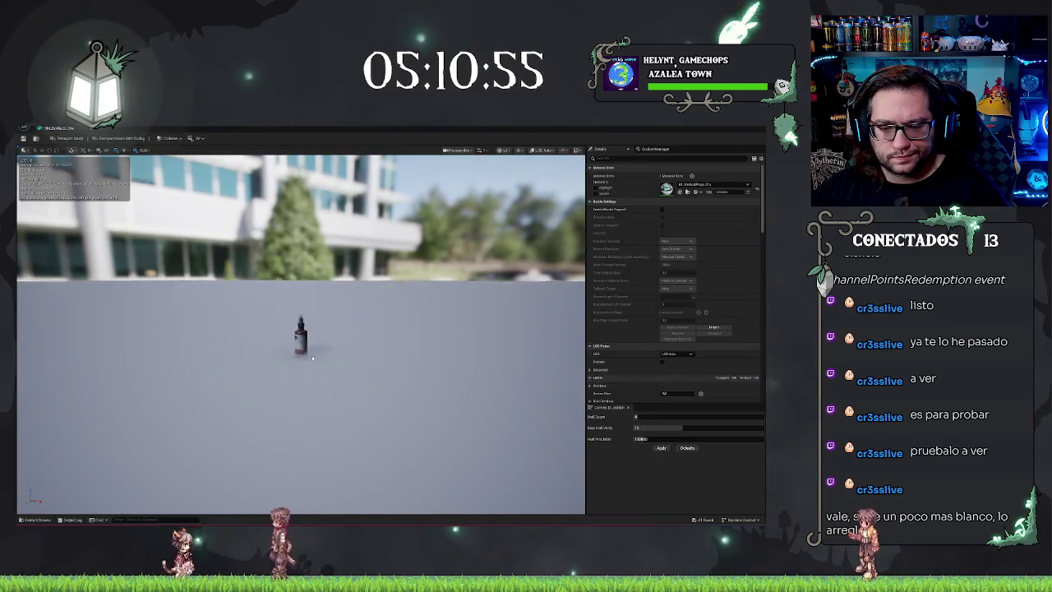
pyautogui.click(99, 129)
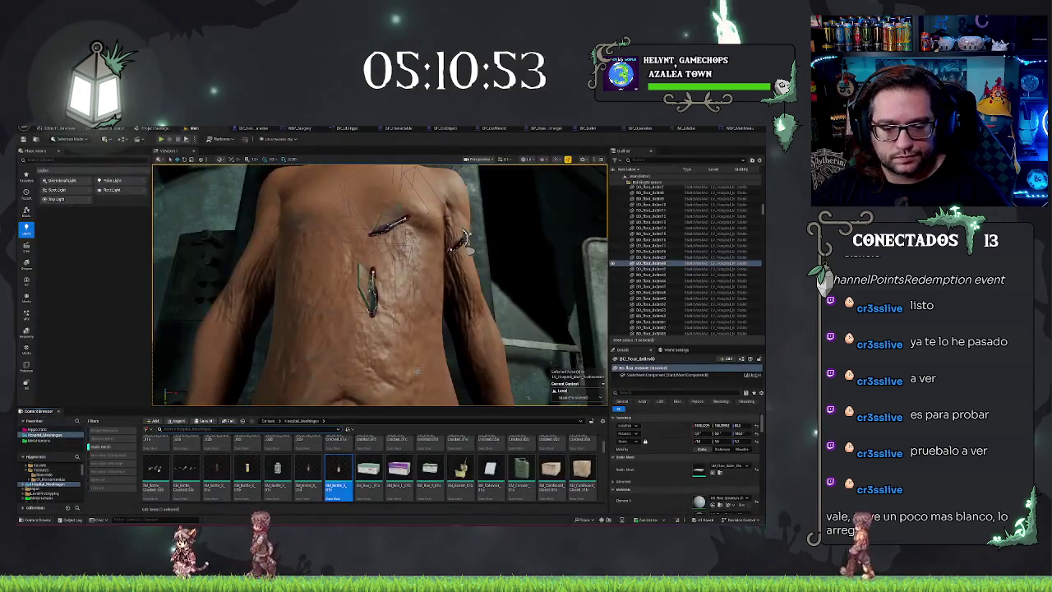
pyautogui.scroll(-5, 427, 469)
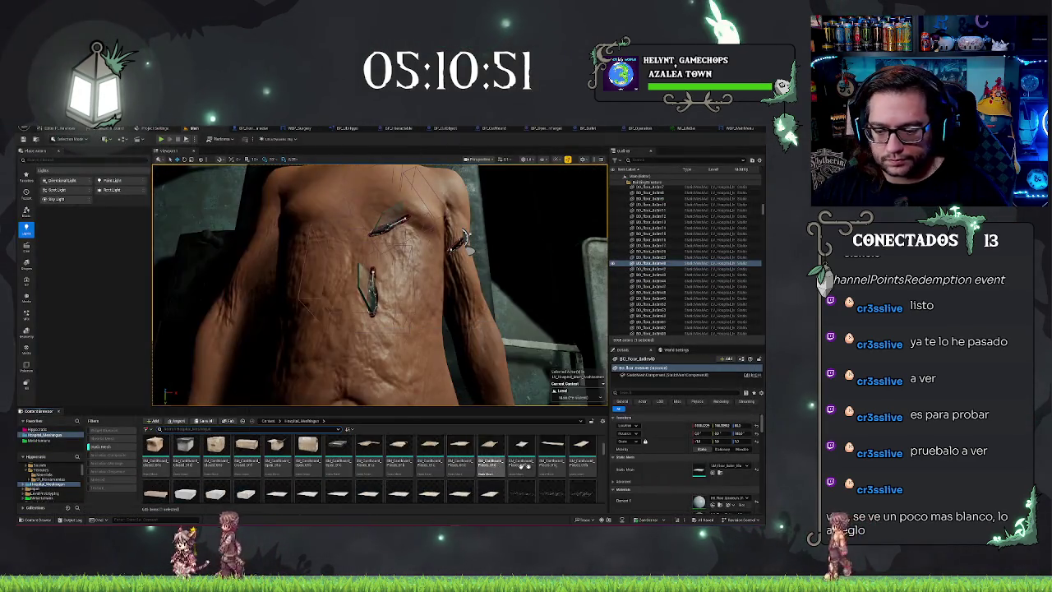
pyautogui.scroll(-3, 439, 467)
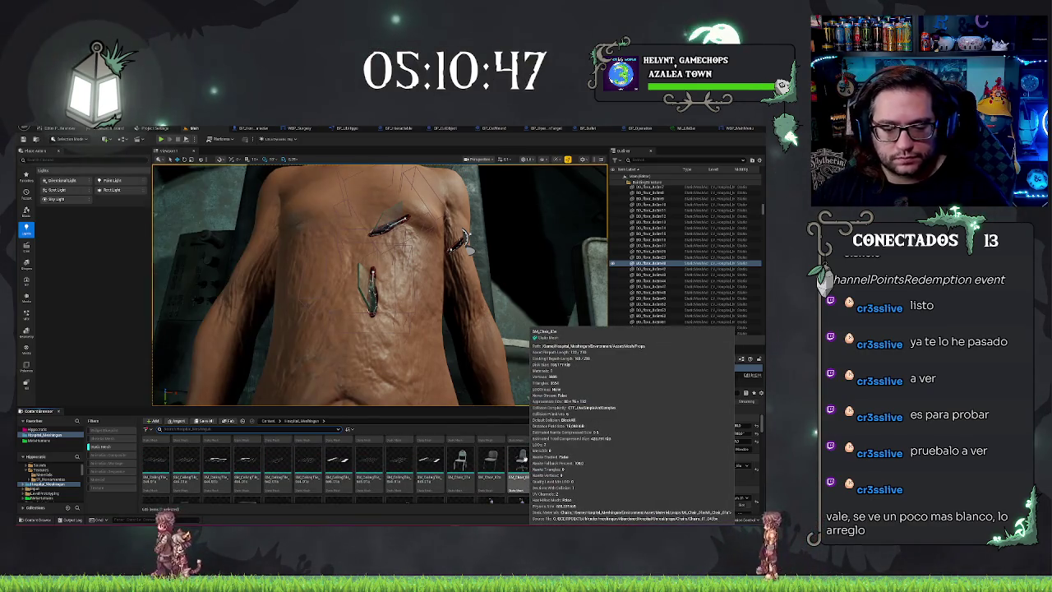
pyautogui.scroll(-4, 519, 464)
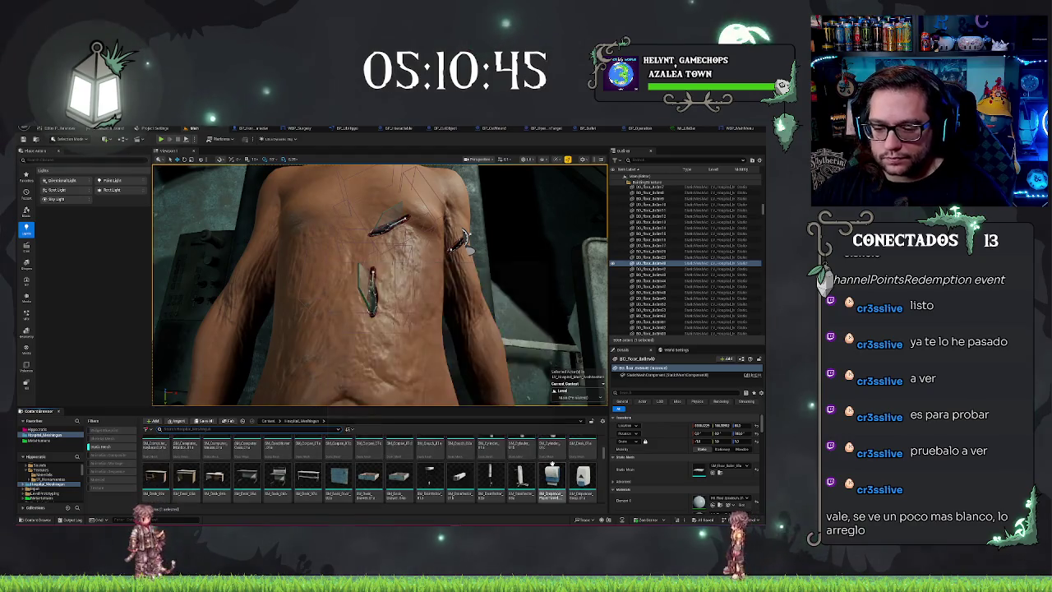
pyautogui.scroll(-5, 548, 461)
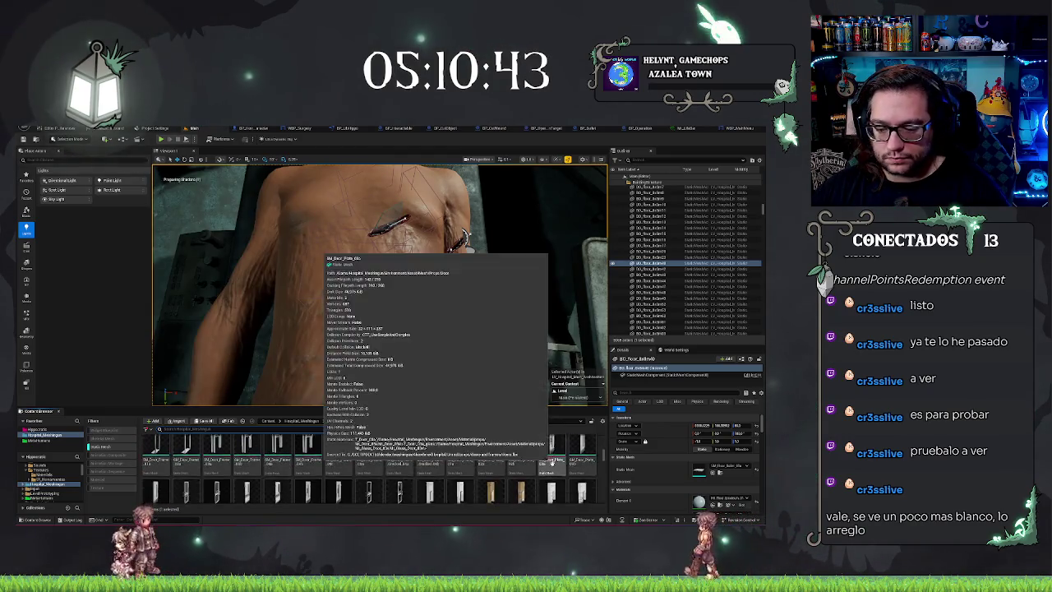
pyautogui.scroll(-6, 551, 464)
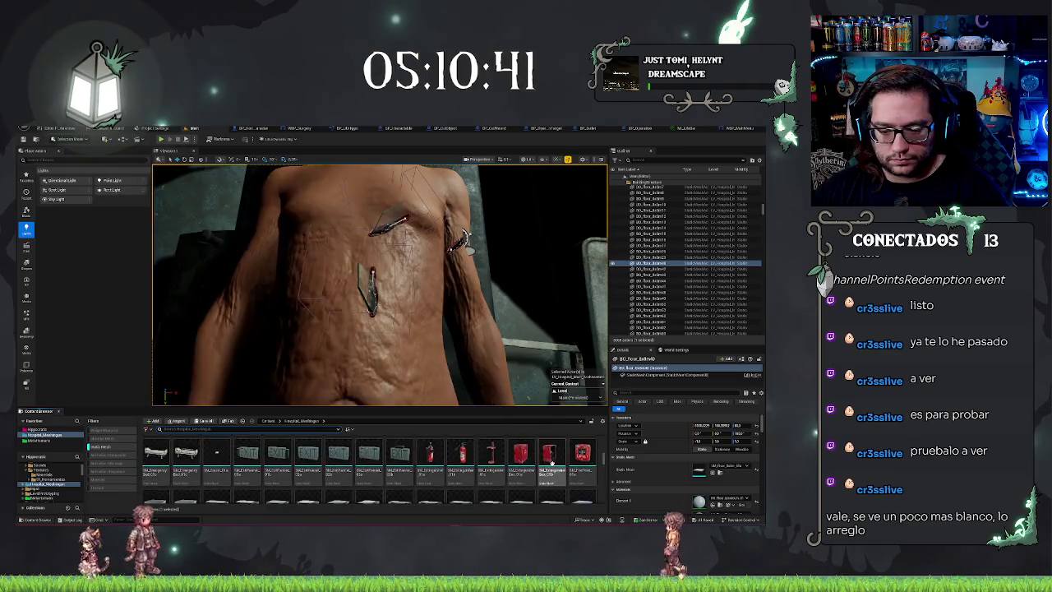
pyautogui.scroll(-3, 550, 474)
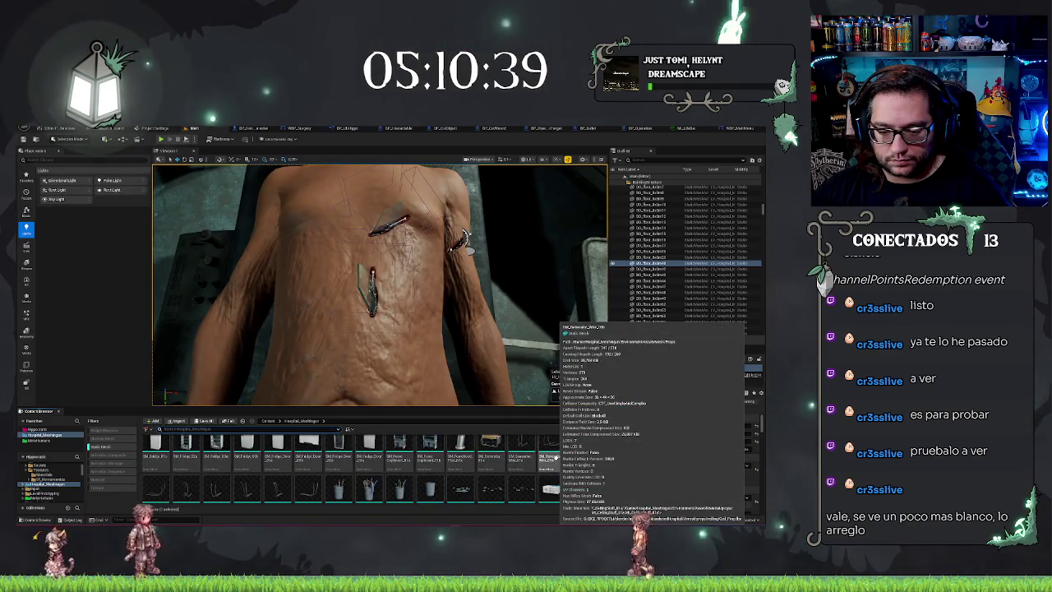
pyautogui.scroll(-4, 544, 493)
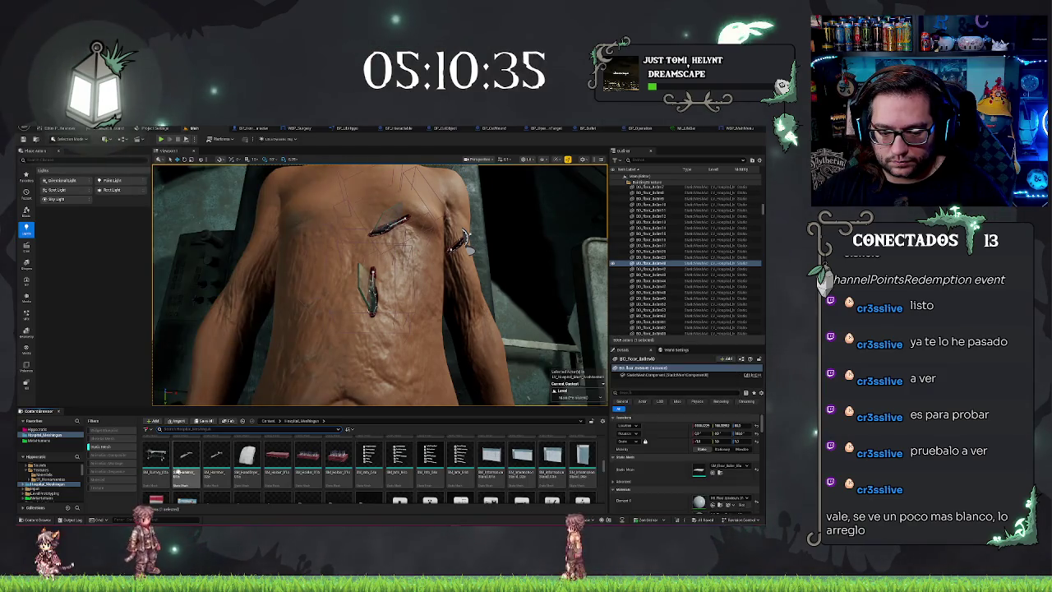
# Step: Preview another prop mesh, close it, then scroll down through the hospital static meshes
pyautogui.doubleClick(178, 473)
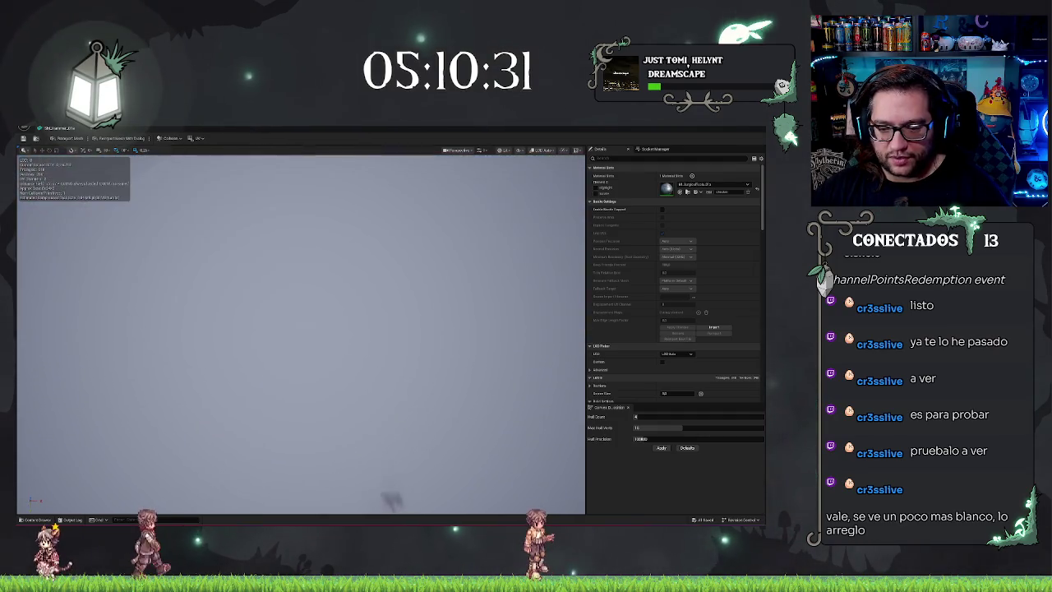
pyautogui.click(79, 129)
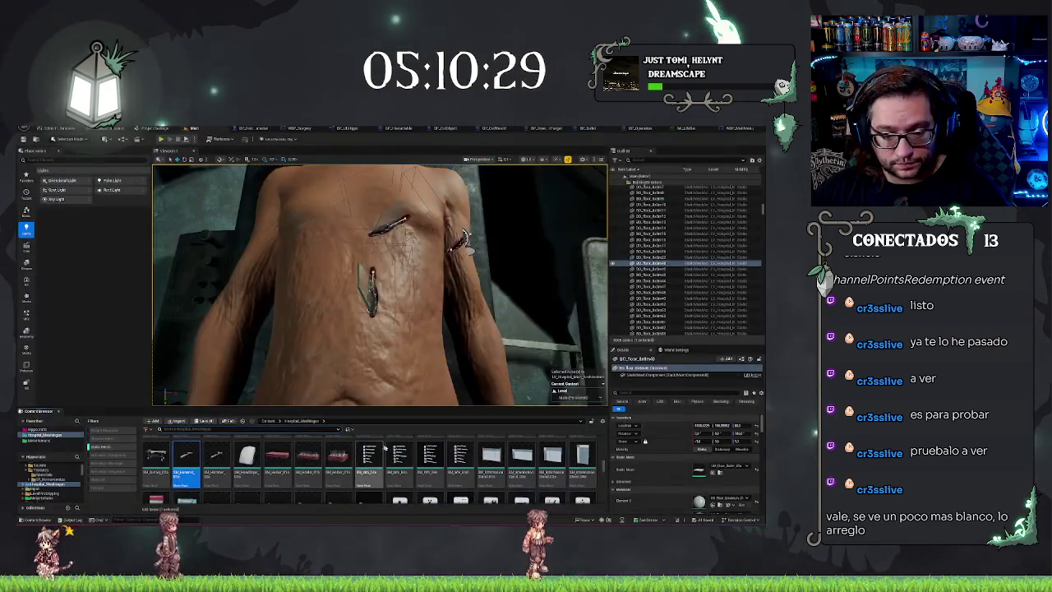
pyautogui.scroll(-5, 515, 487)
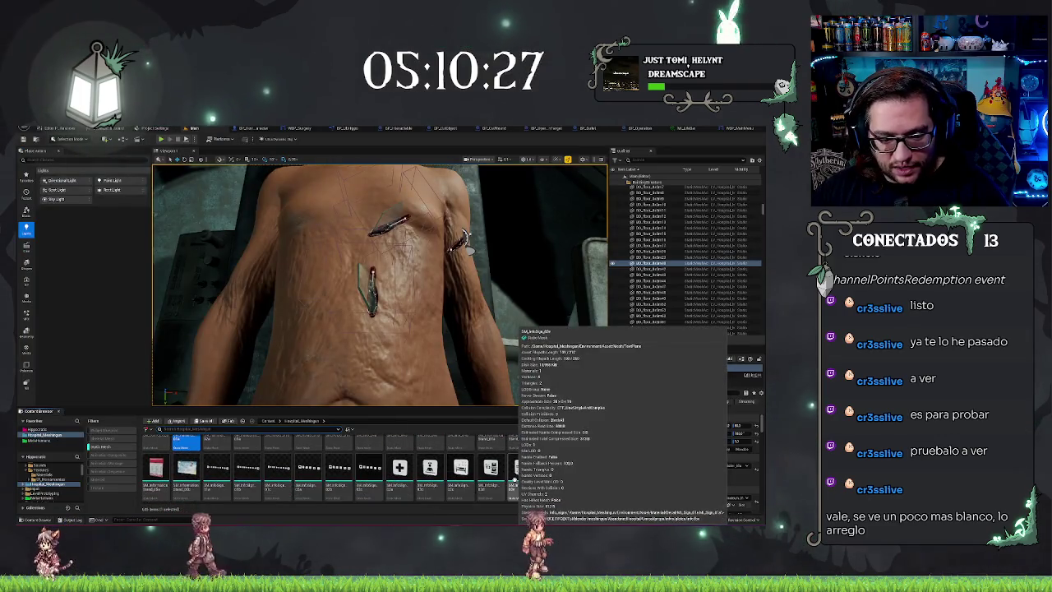
pyautogui.scroll(-1, 591, 465)
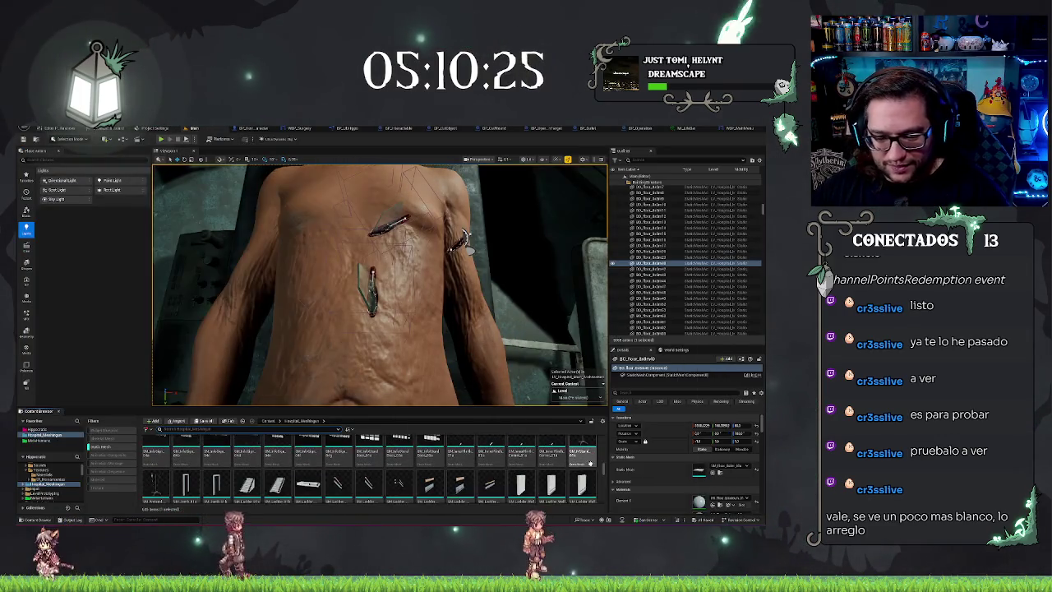
pyautogui.scroll(-5, 589, 464)
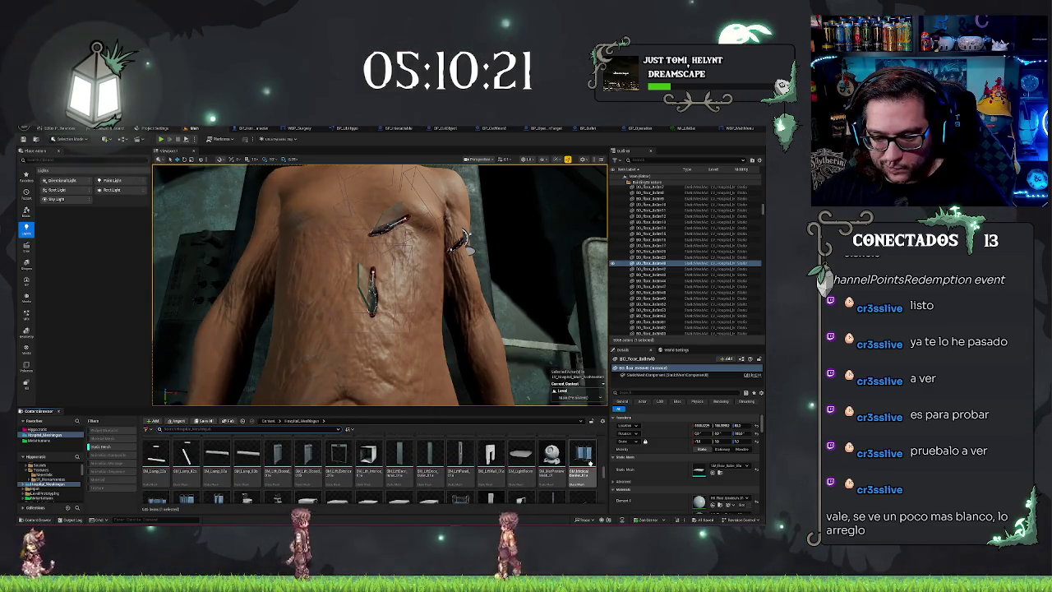
pyautogui.scroll(-1, 590, 465)
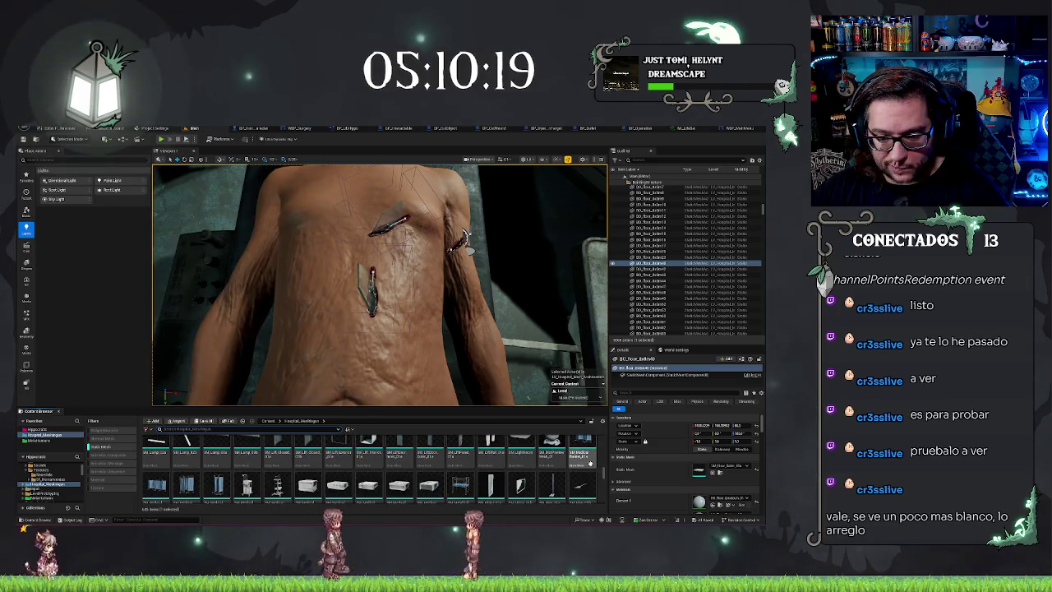
pyautogui.scroll(-1, 590, 464)
pyautogui.scroll(-1, 590, 464)
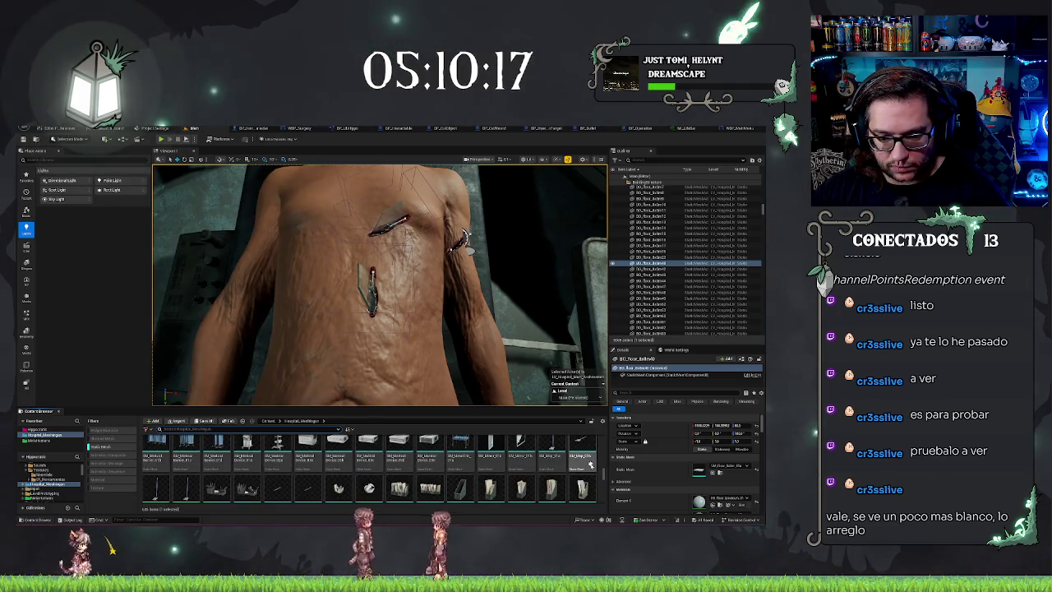
pyautogui.scroll(-3, 590, 464)
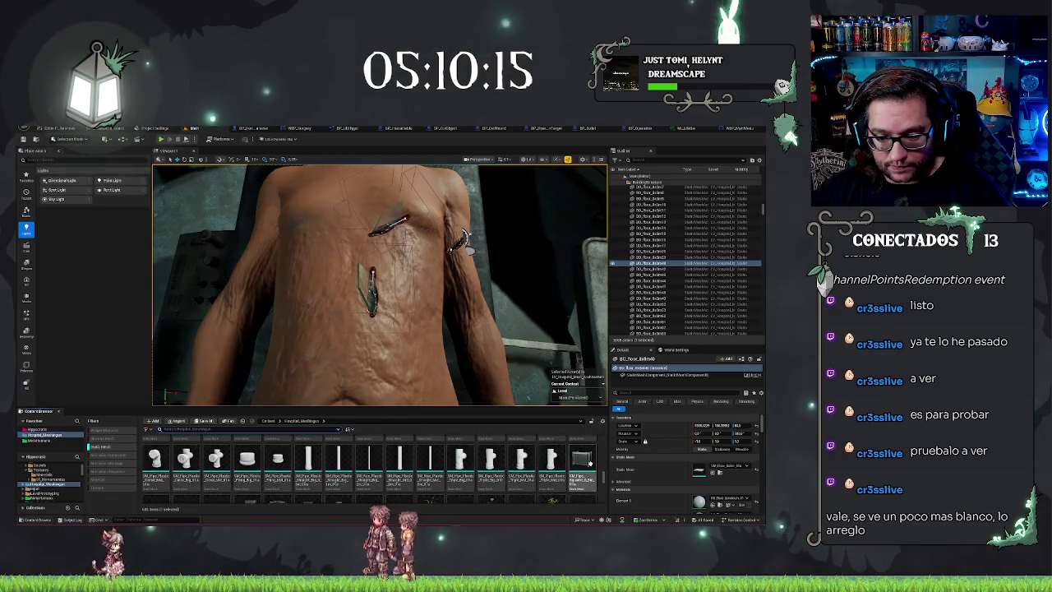
pyautogui.scroll(-1, 590, 464)
pyautogui.scroll(-2, 590, 464)
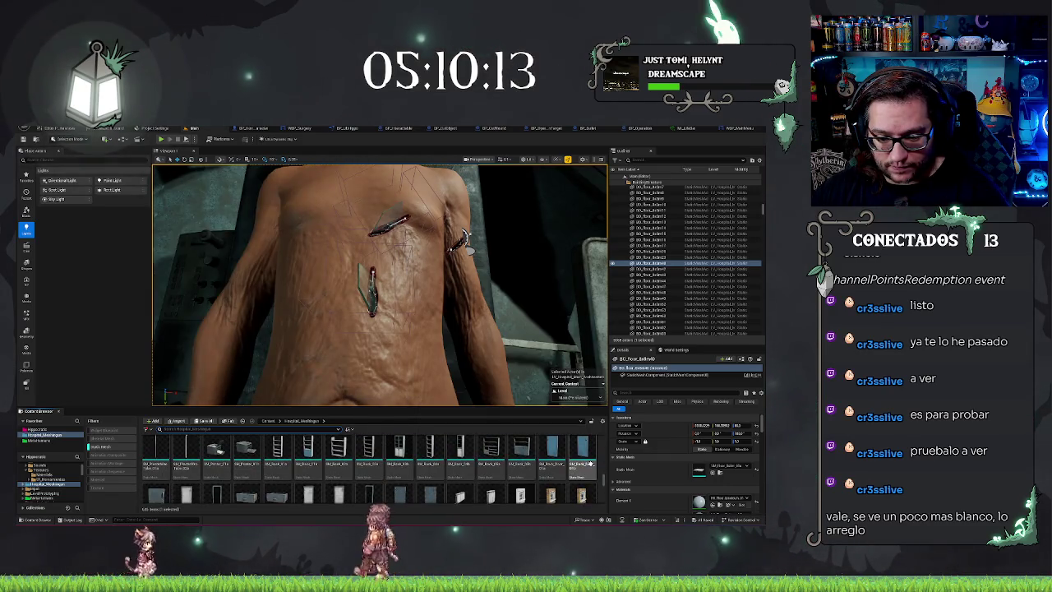
pyautogui.scroll(-3, 590, 464)
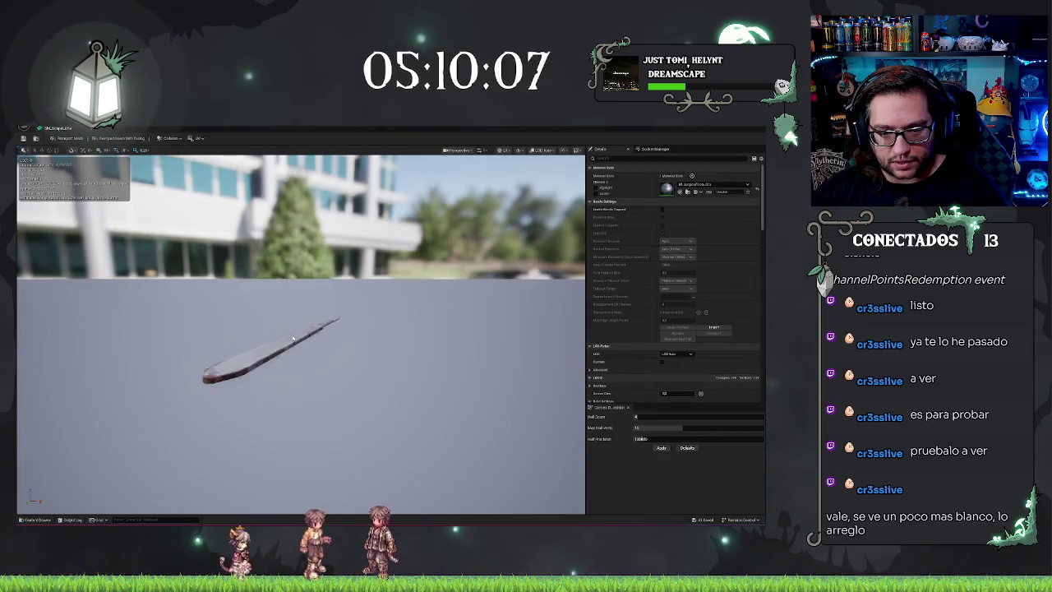
pyautogui.moveTo(291, 336)
pyautogui.mouseDown()
pyautogui.moveTo(312, 312)
pyautogui.moveTo(296, 345)
pyautogui.moveTo(300, 295)
pyautogui.mouseUp()
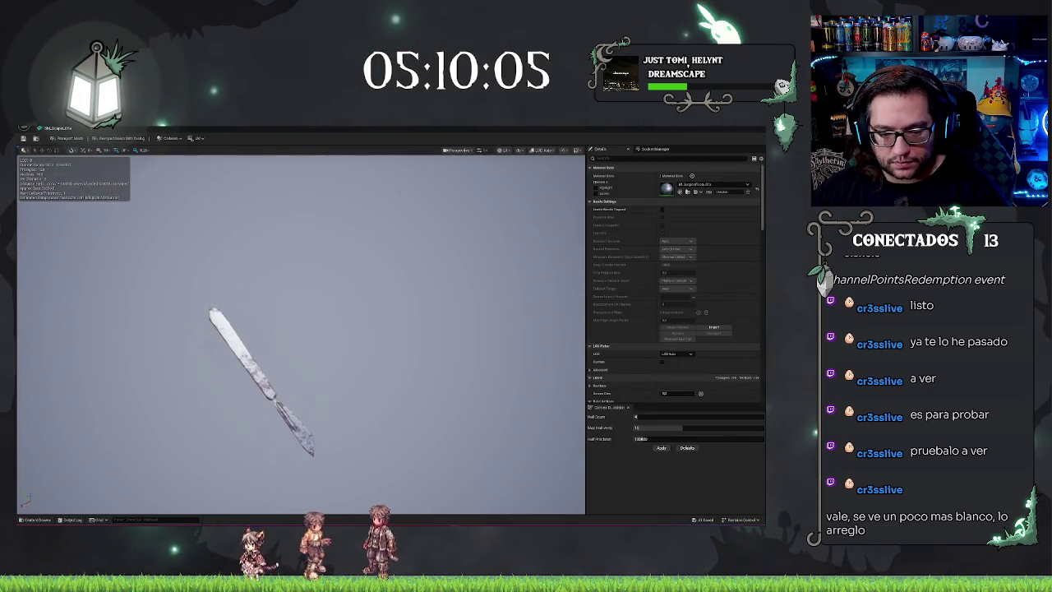
pyautogui.click(75, 131)
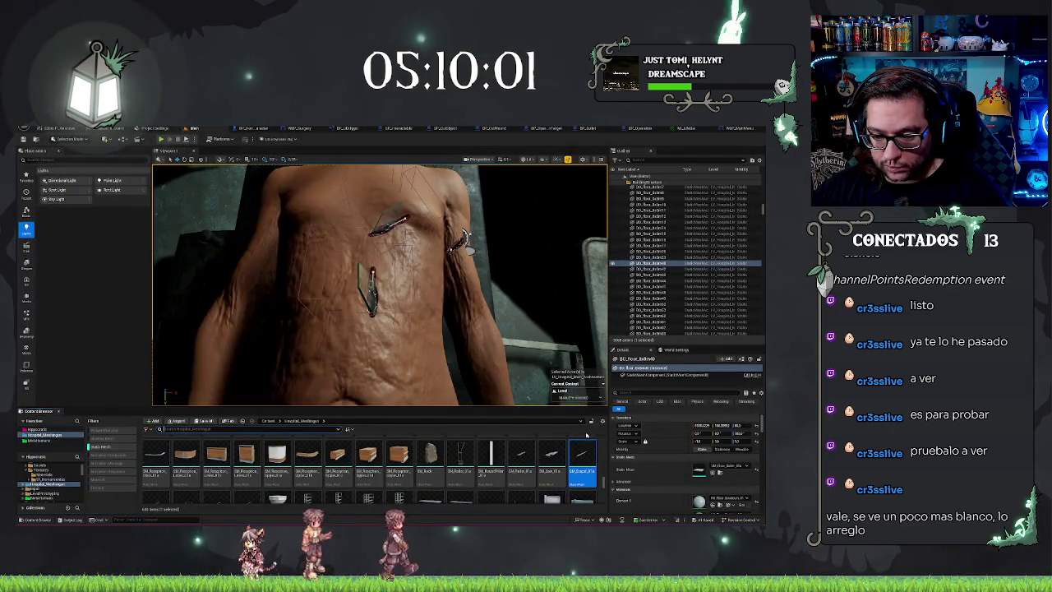
pyautogui.rightClick(579, 448)
pyautogui.doubleClick(557, 463)
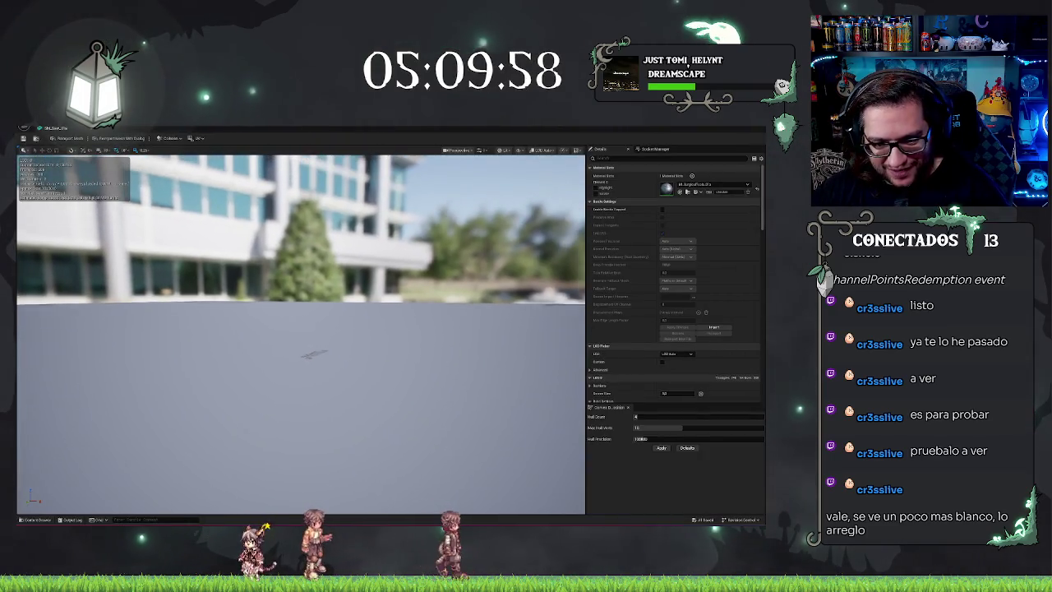
pyautogui.moveTo(312, 354)
pyautogui.mouseDown()
pyautogui.moveTo(345, 370)
pyautogui.moveTo(313, 411)
pyautogui.moveTo(300, 386)
pyautogui.mouseUp()
pyautogui.click(64, 130)
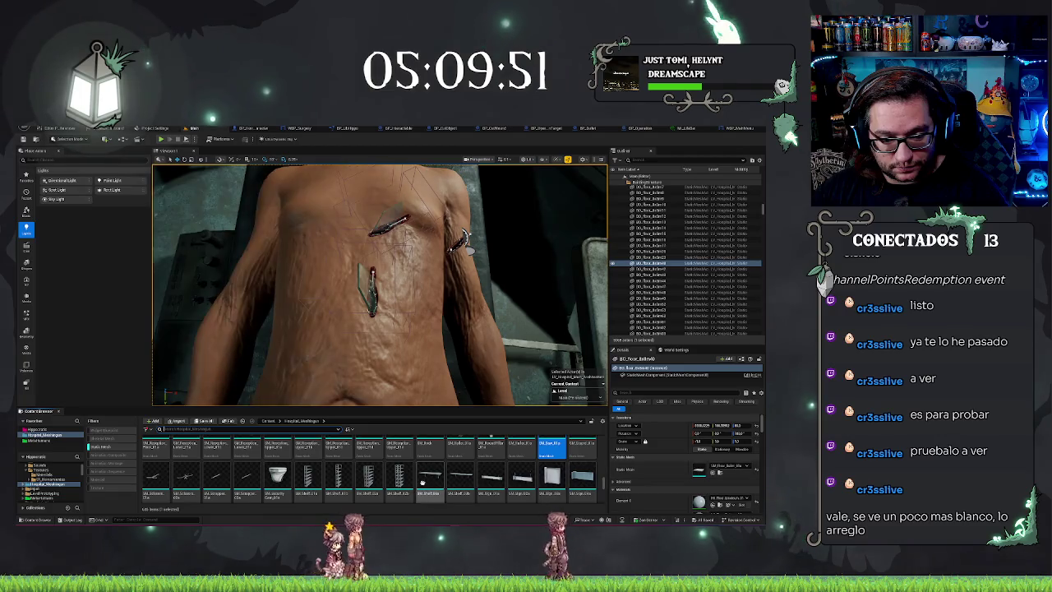
pyautogui.doubleClick(245, 485)
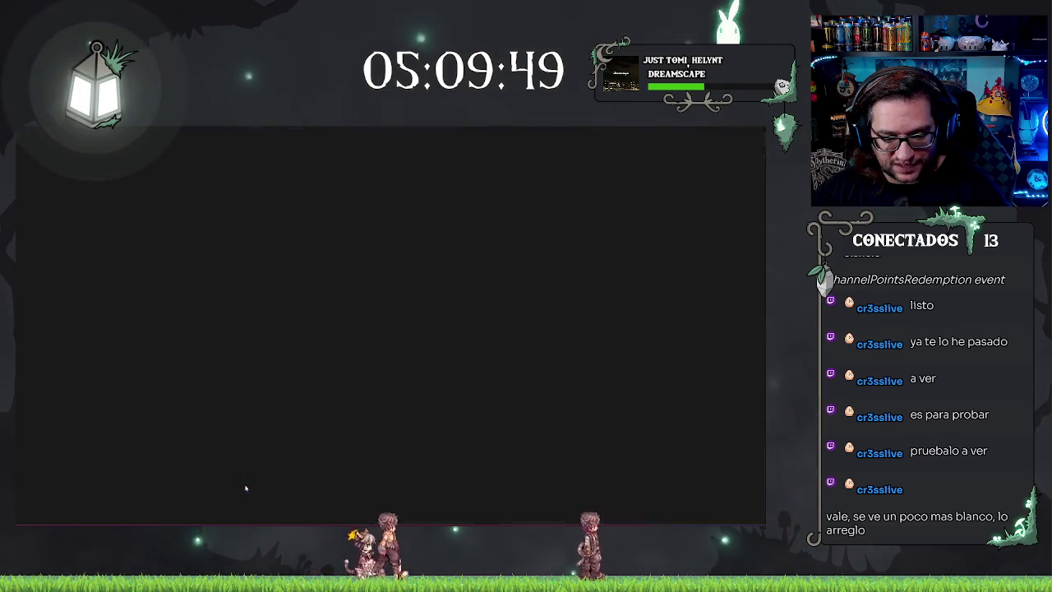
pyautogui.scroll(3, 362, 301)
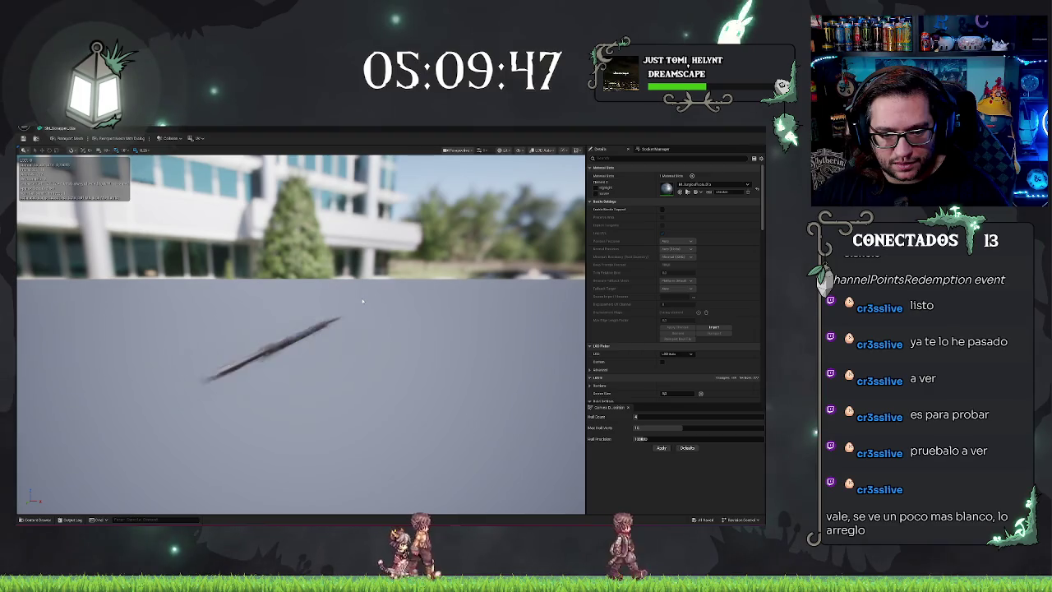
pyautogui.moveTo(359, 305); pyautogui.dragTo(427, 246)
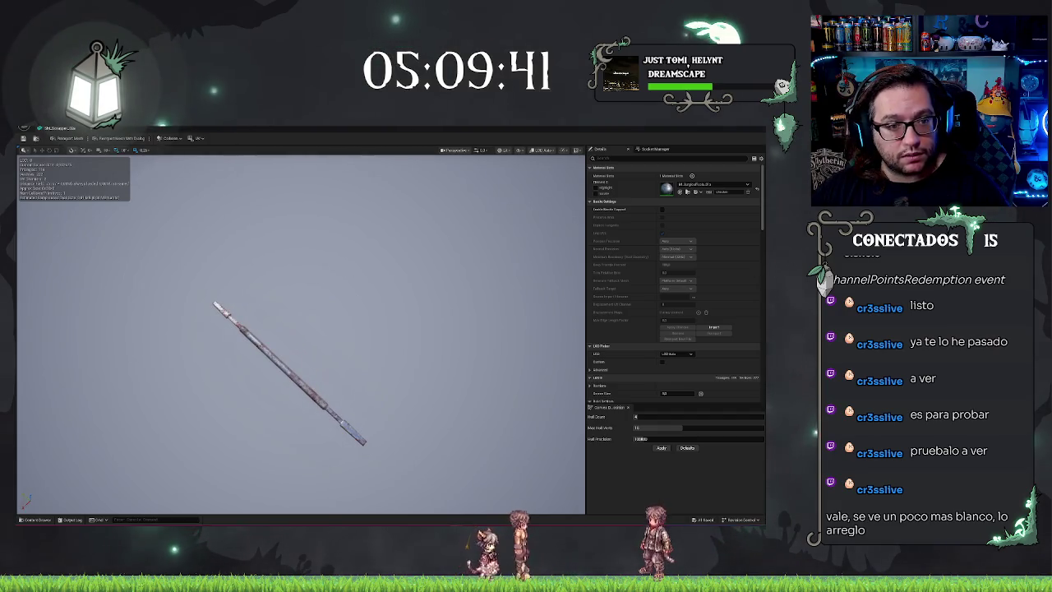
pyautogui.click(71, 129)
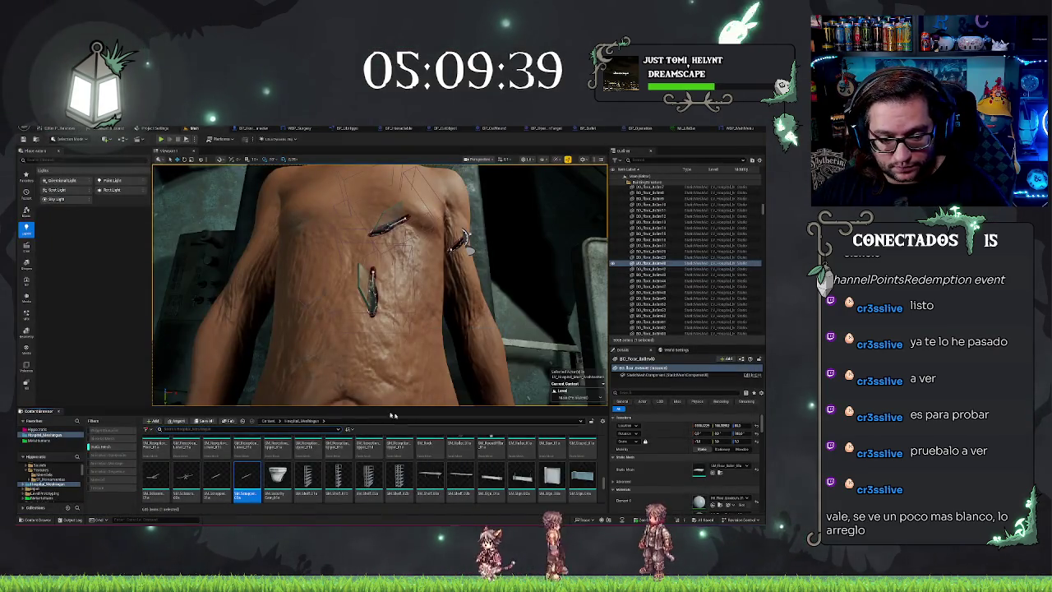
# Step: Scroll the Content Browser, search for 'mat', and switch to the top-level Content folder
pyautogui.scroll(-1, 279, 472)
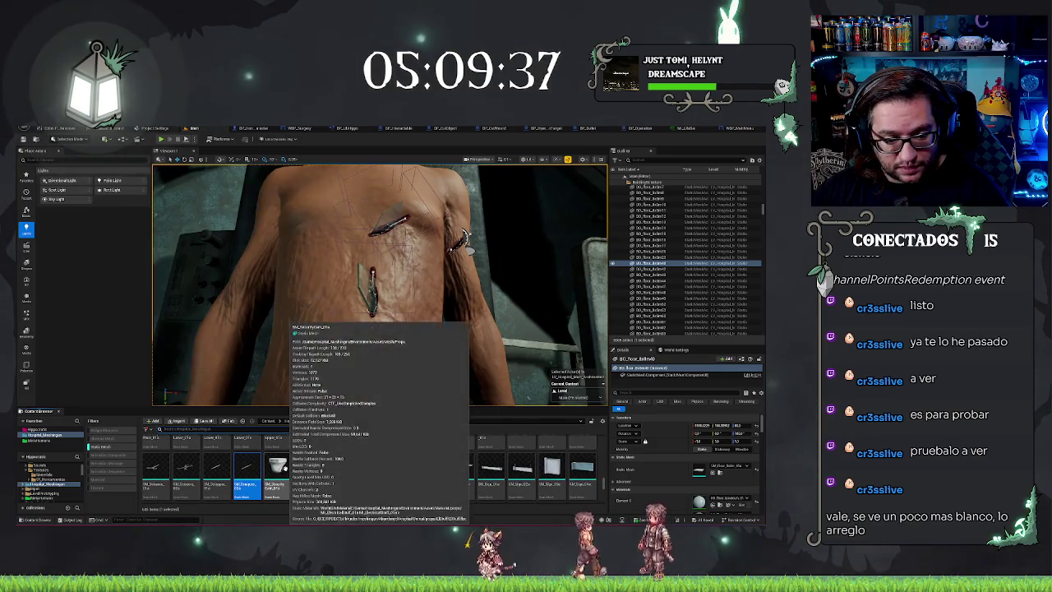
pyautogui.scroll(-5, 548, 460)
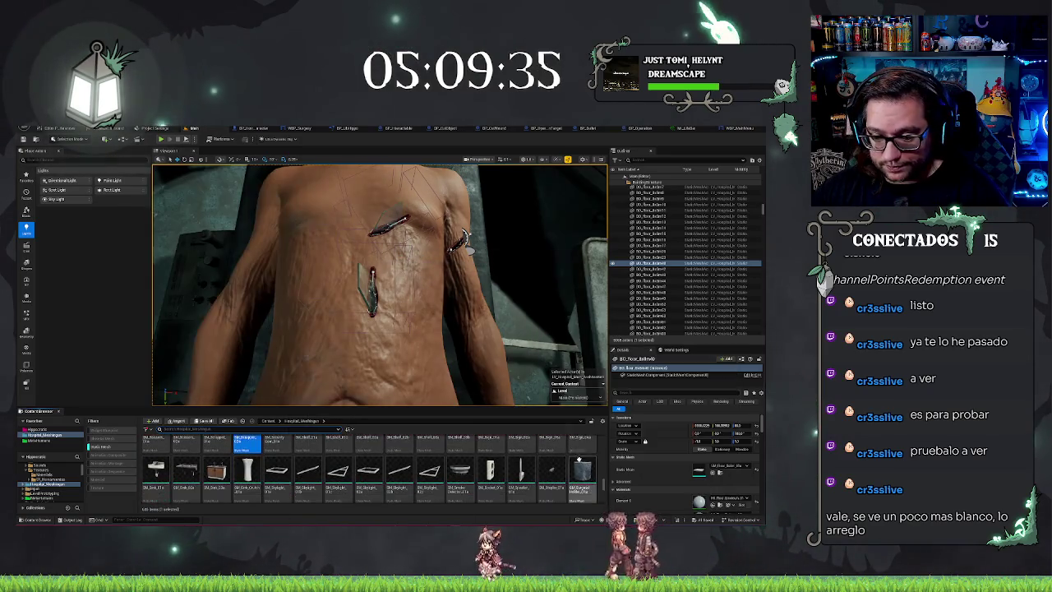
pyautogui.scroll(-4, 575, 460)
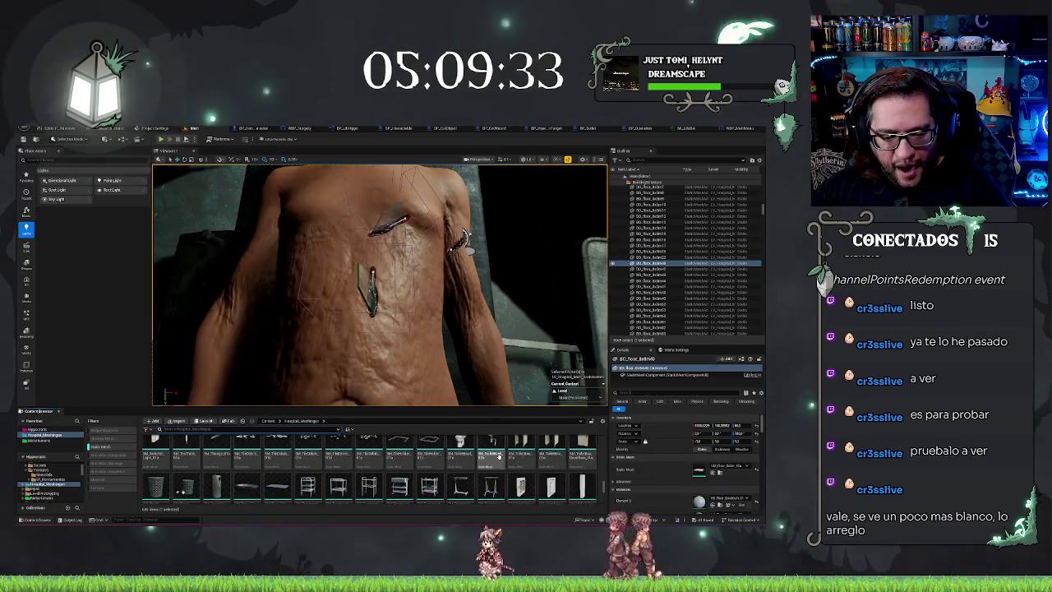
pyautogui.scroll(-3, 538, 452)
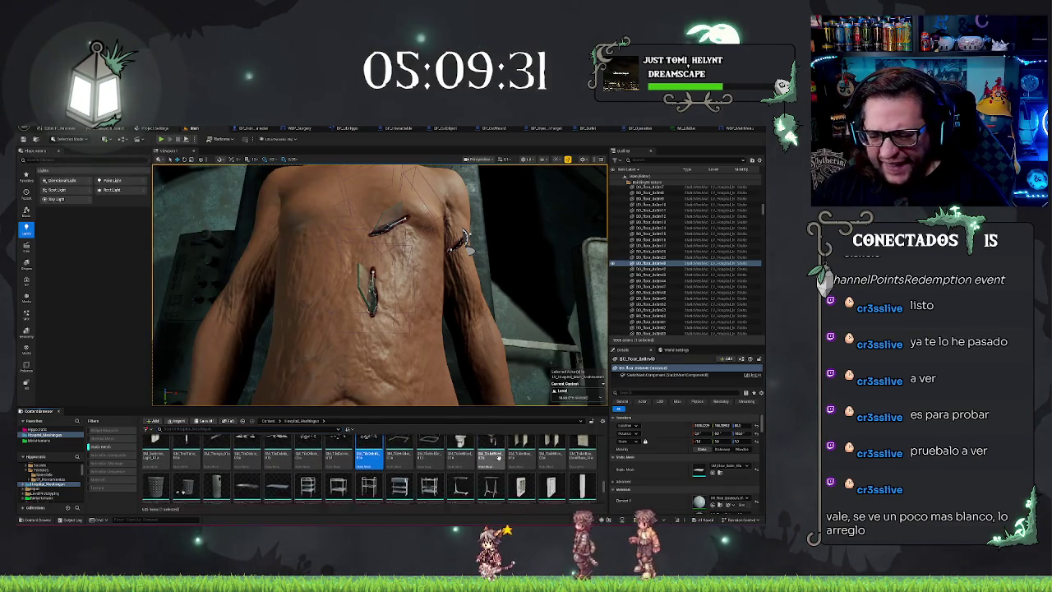
pyautogui.scroll(-5, 555, 454)
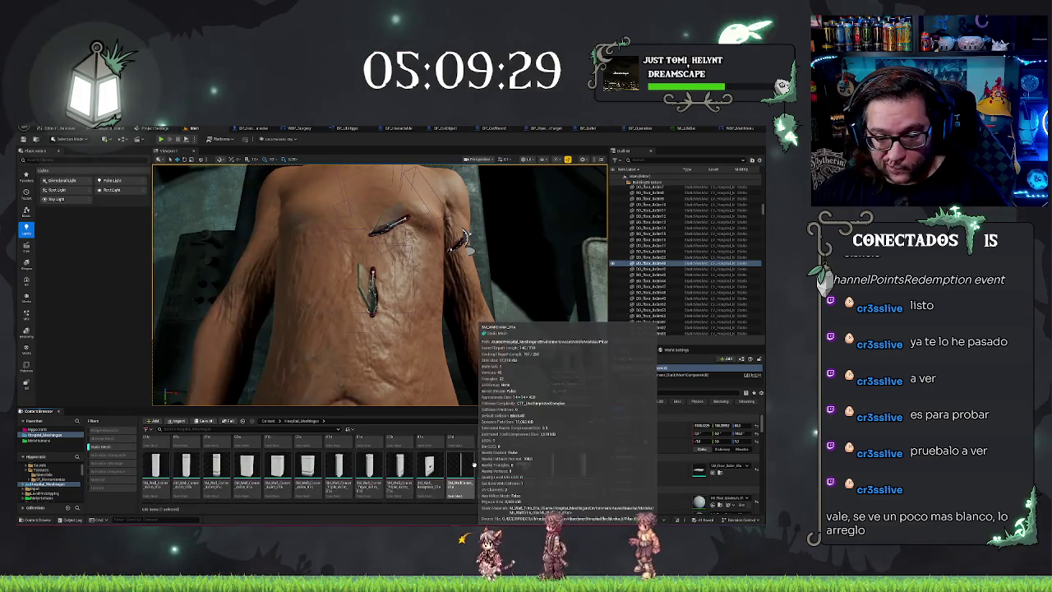
pyautogui.scroll(-4, 554, 454)
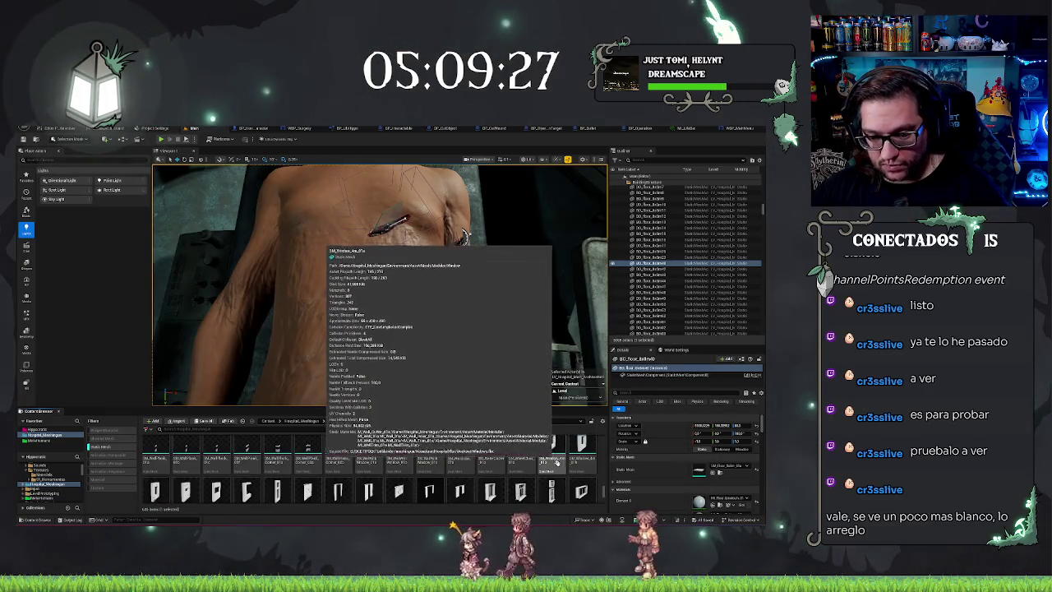
pyautogui.scroll(-5, 546, 468)
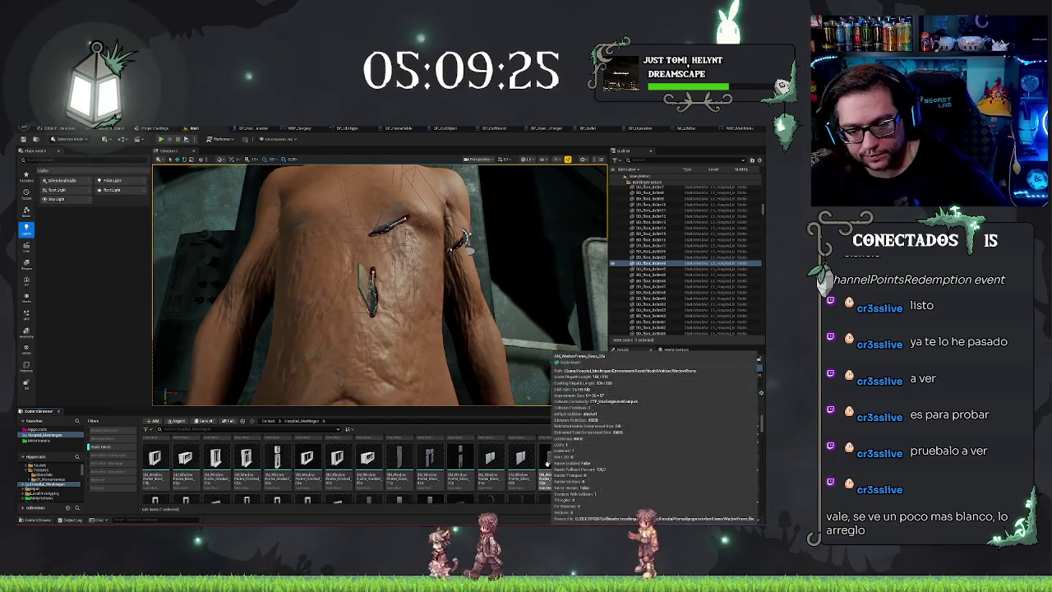
pyautogui.scroll(-4, 538, 491)
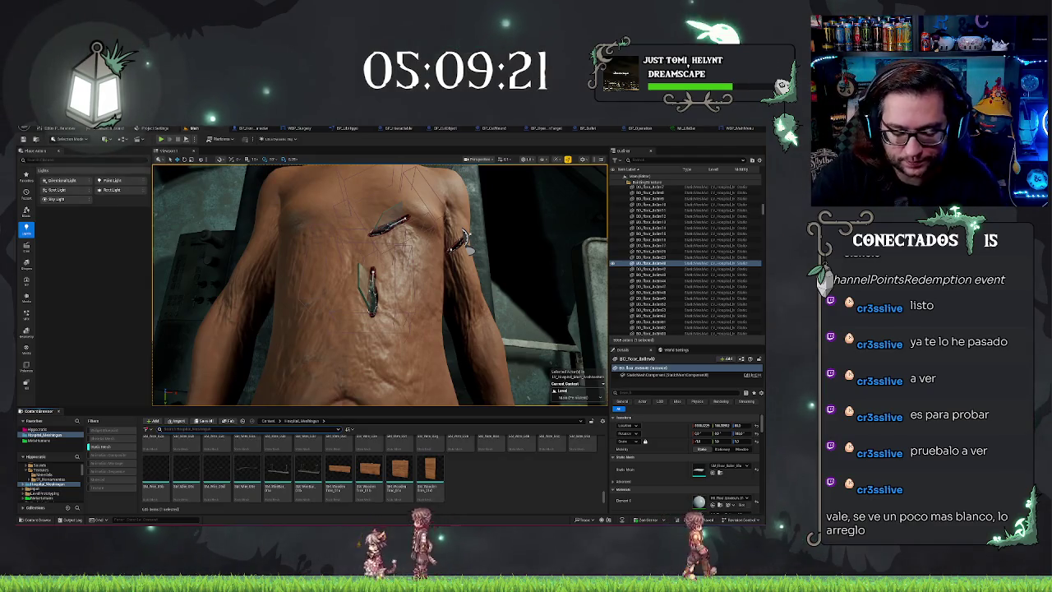
pyautogui.write('mat')
pyautogui.click(35, 464)
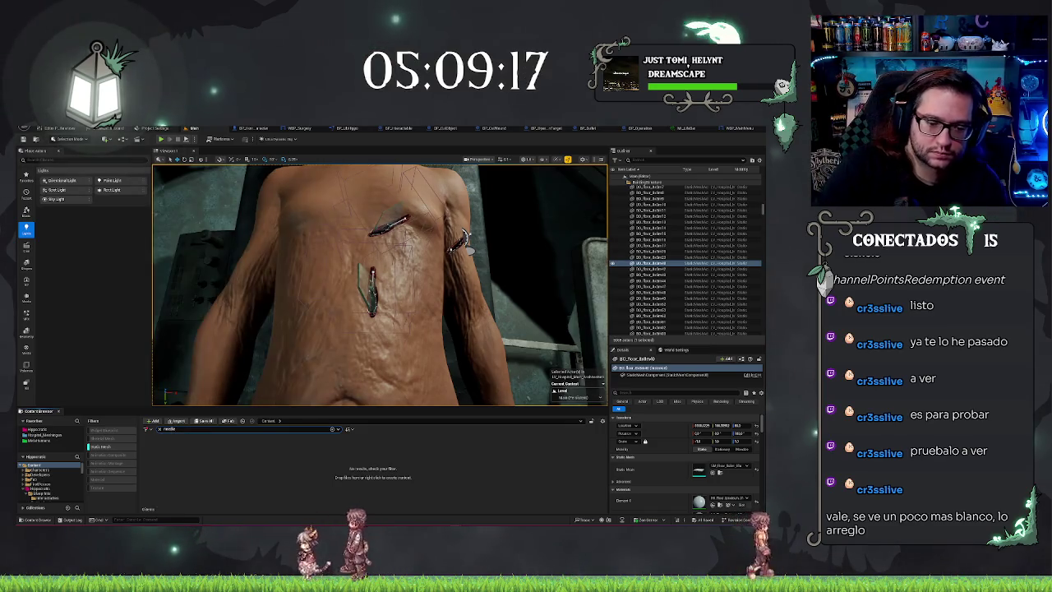
# Step: Clear the 'mat' search filter in the Content Browser
pyautogui.press('BackSpace')
pyautogui.press('BackSpace')
pyautogui.press('BackSpace')
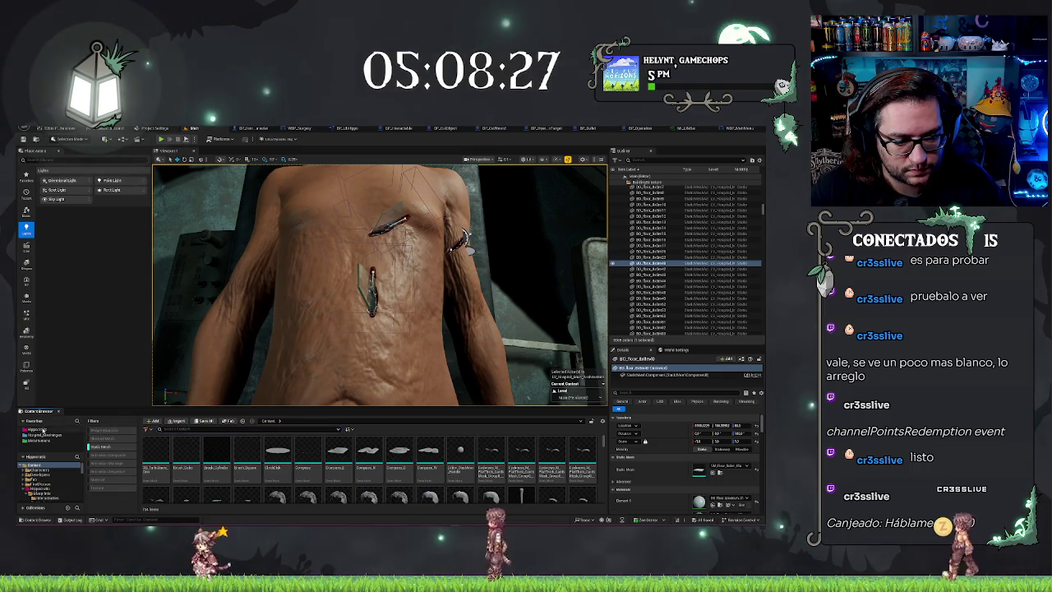
# Step: Open the project's Textures folder with the Static Mesh filter off, run a texture action, and start Play
pyautogui.click(37, 428)
pyautogui.click(100, 447)
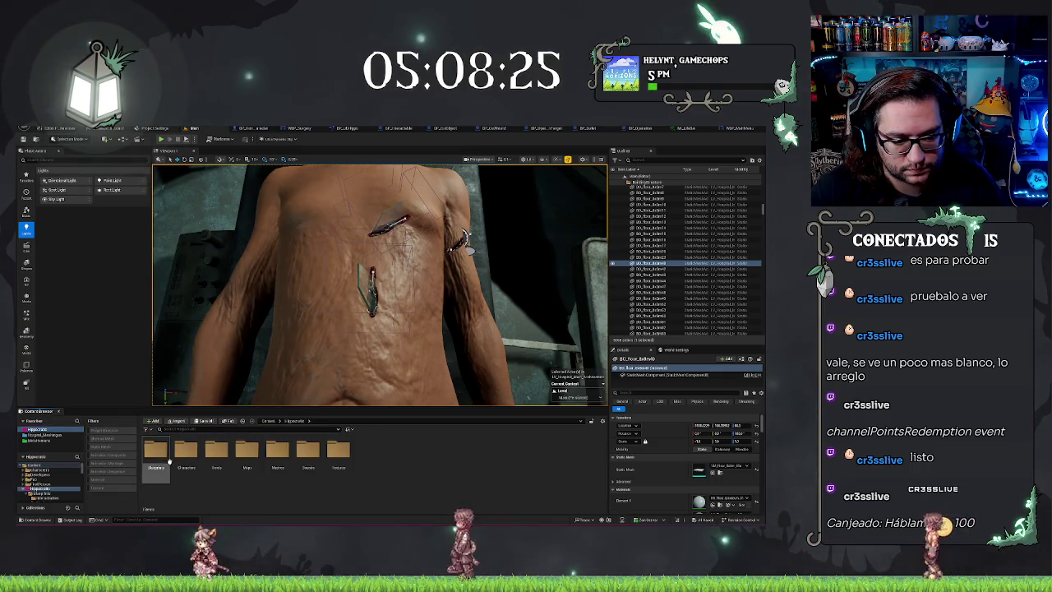
pyautogui.doubleClick(338, 451)
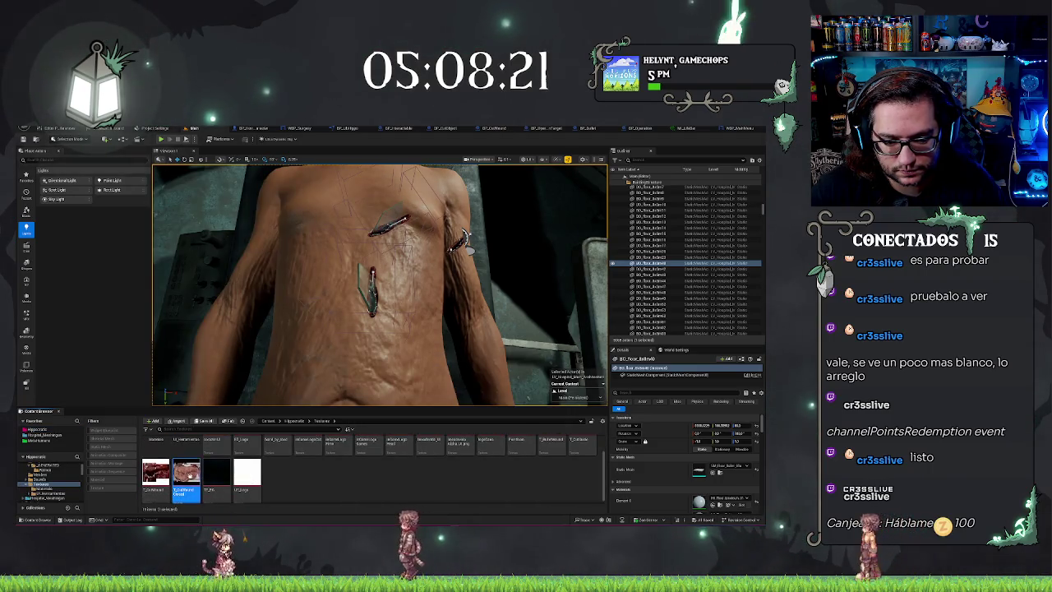
pyautogui.rightClick(200, 477)
pyautogui.click(209, 318)
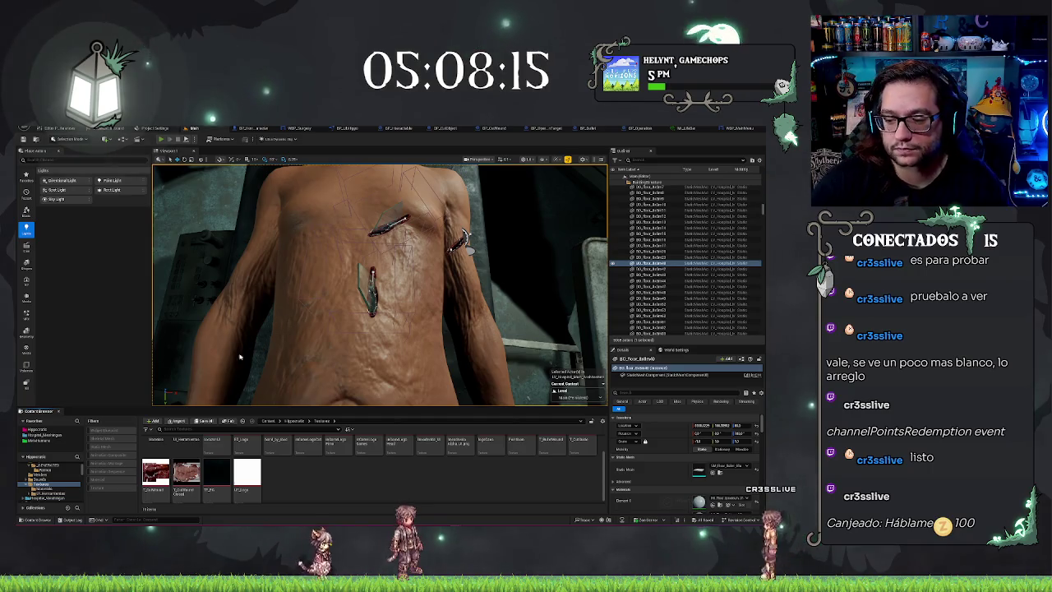
pyautogui.hotkey('alt', 'p')
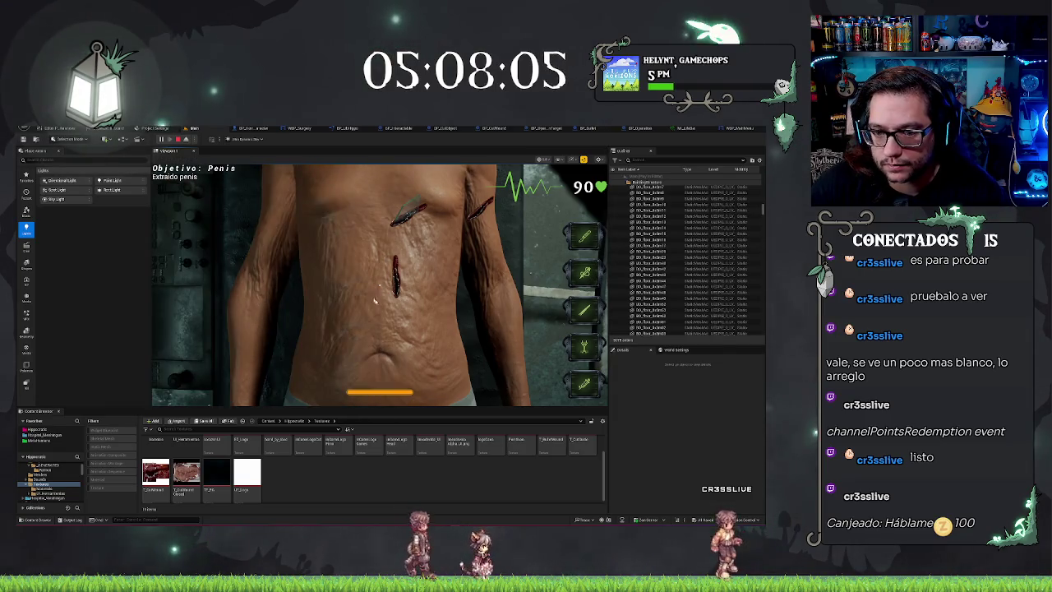
# Step: Close the vertical abdominal incision, eject with F8, move close over the torso, and remove the right-side cut
pyautogui.click(403, 257)
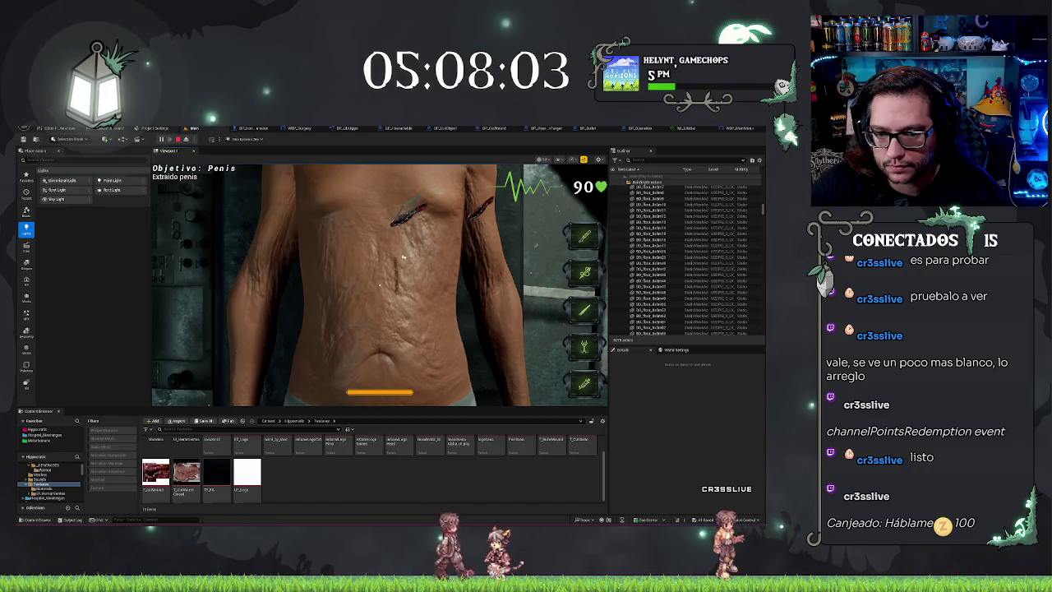
pyautogui.press('F8')
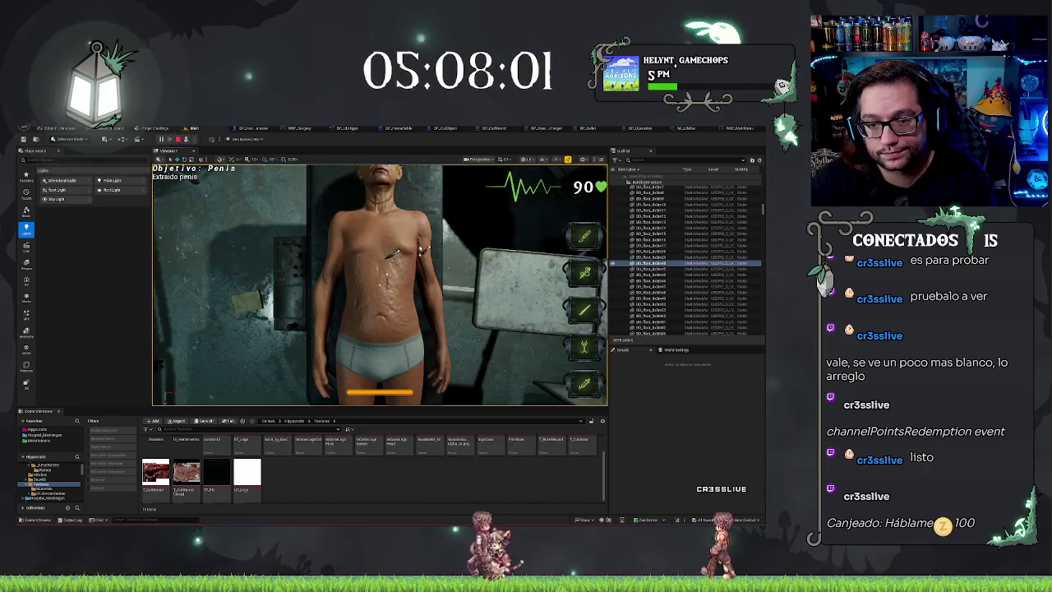
pyautogui.moveTo(413, 304); pyautogui.dragTo(460, 296)
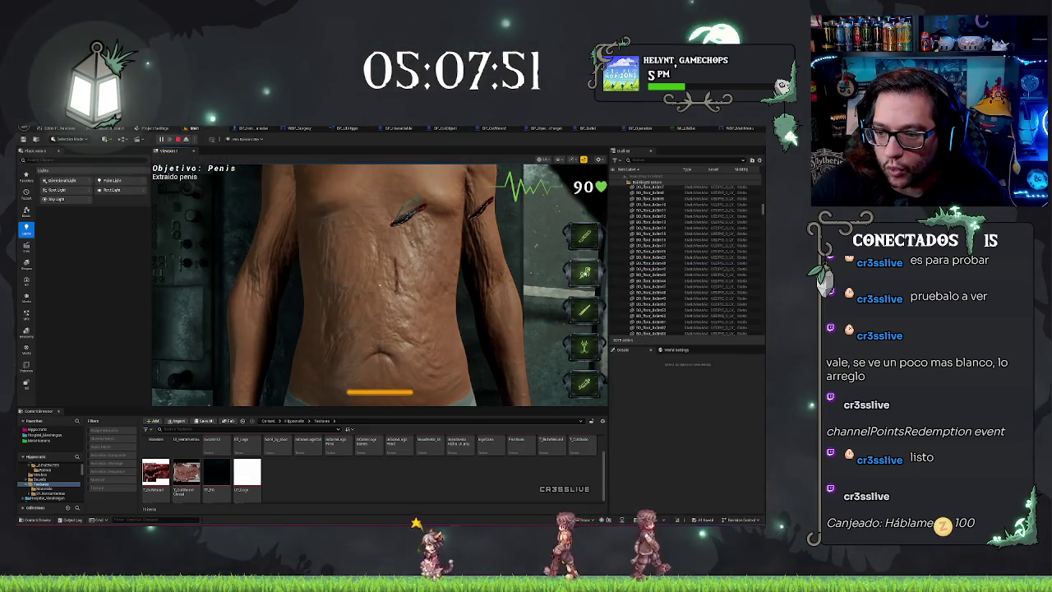
pyautogui.click(468, 221)
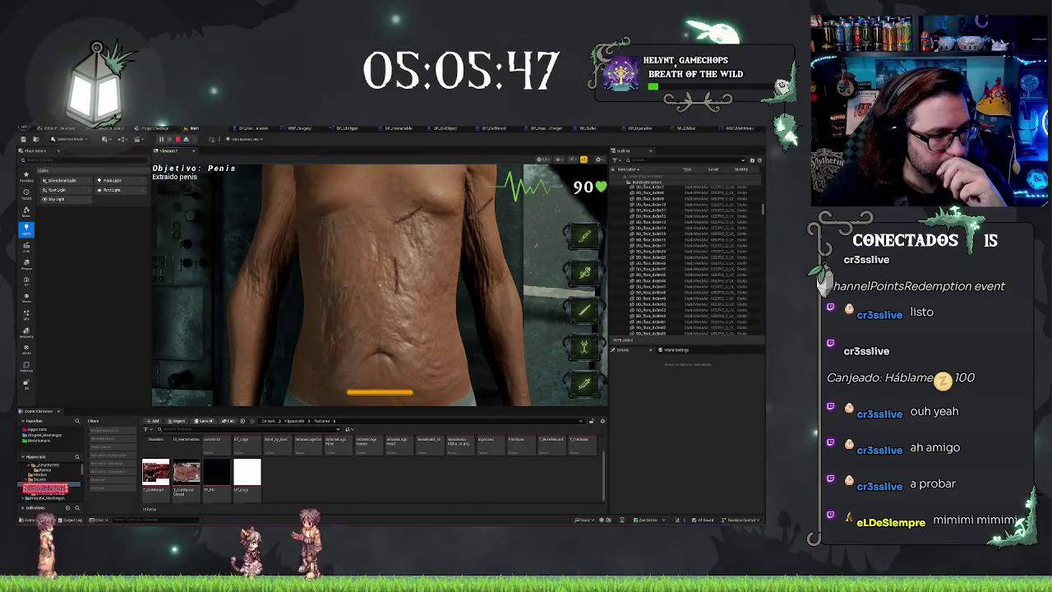
pyautogui.moveTo(40, 487); pyautogui.dragTo(110, 488)
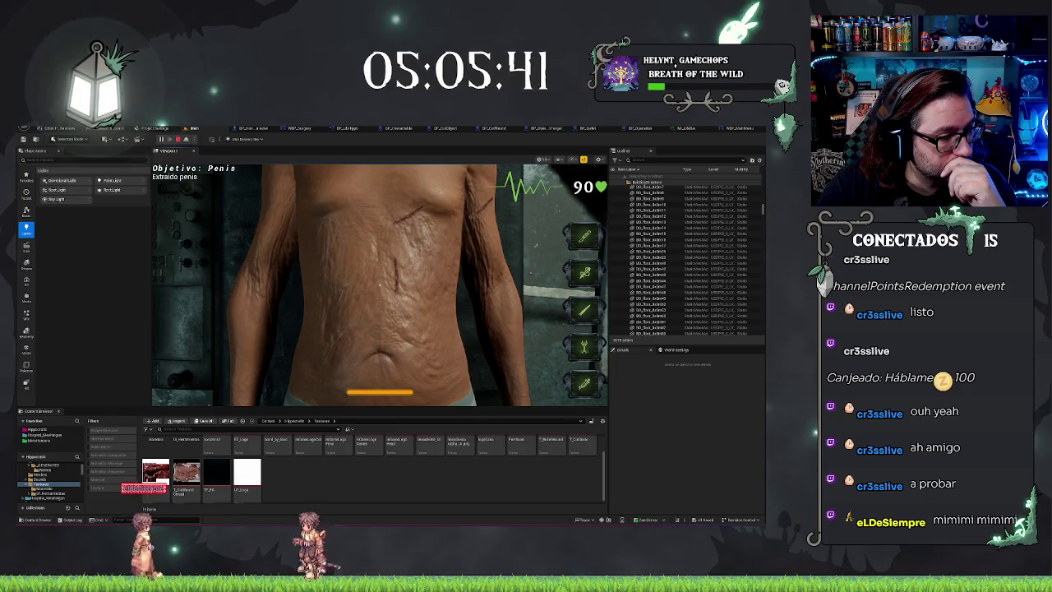
pyautogui.moveTo(130, 488); pyautogui.dragTo(179, 488)
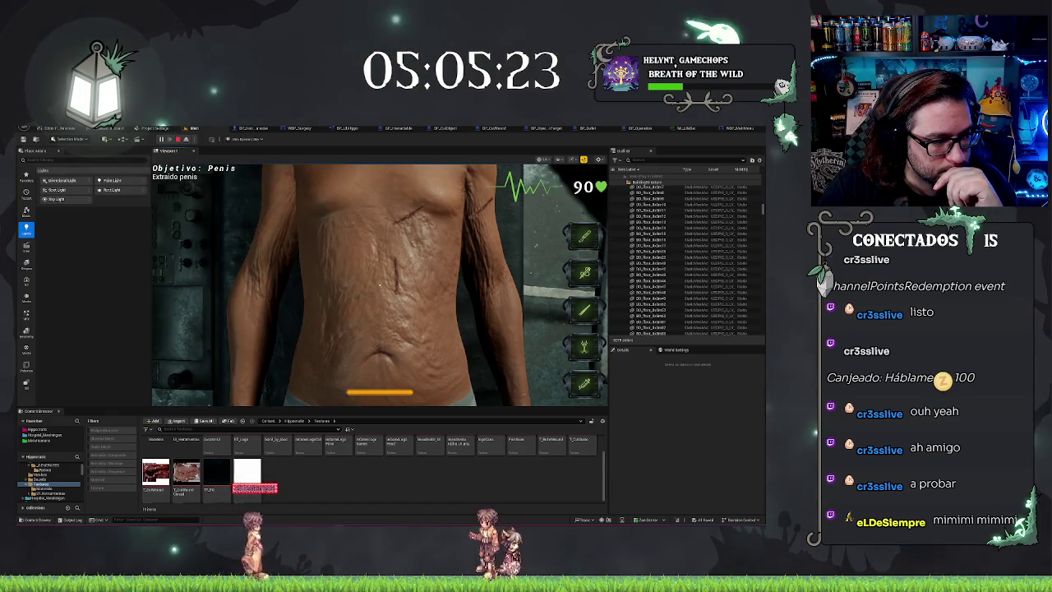
pyautogui.press('Escape')
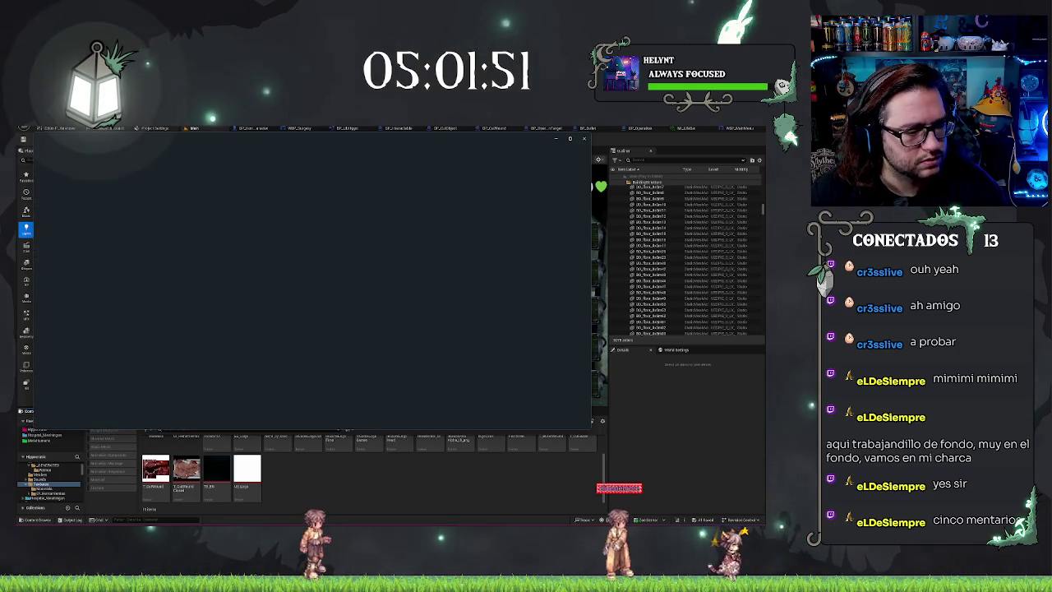
# Step: Compare the bright T_Syringe2.png with the dark syringe image, then close Photos
pyautogui.press('Right')
pyautogui.press('Left')
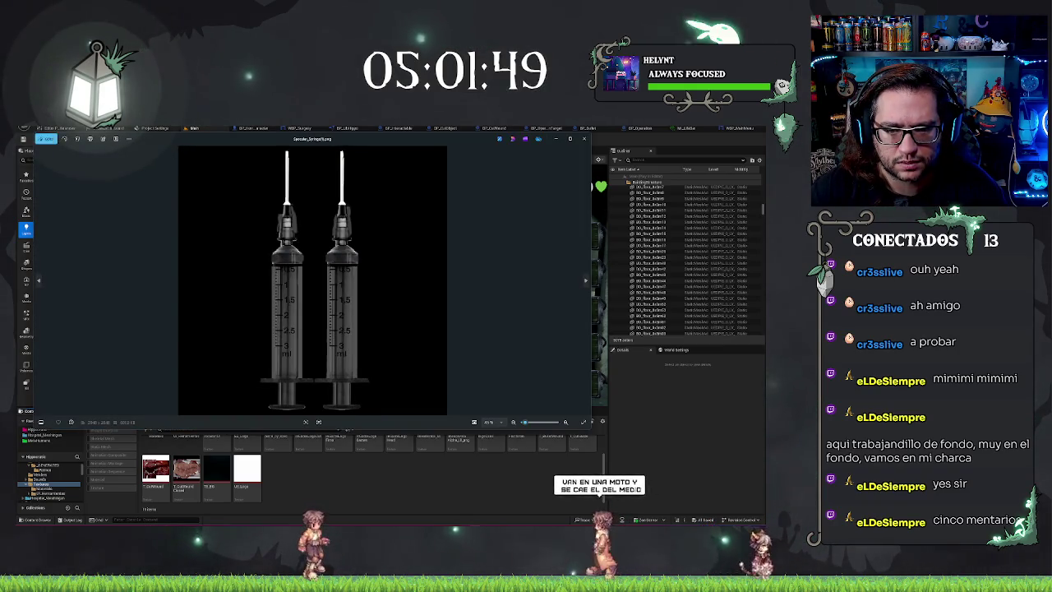
pyautogui.press('Right')
pyautogui.press('Left')
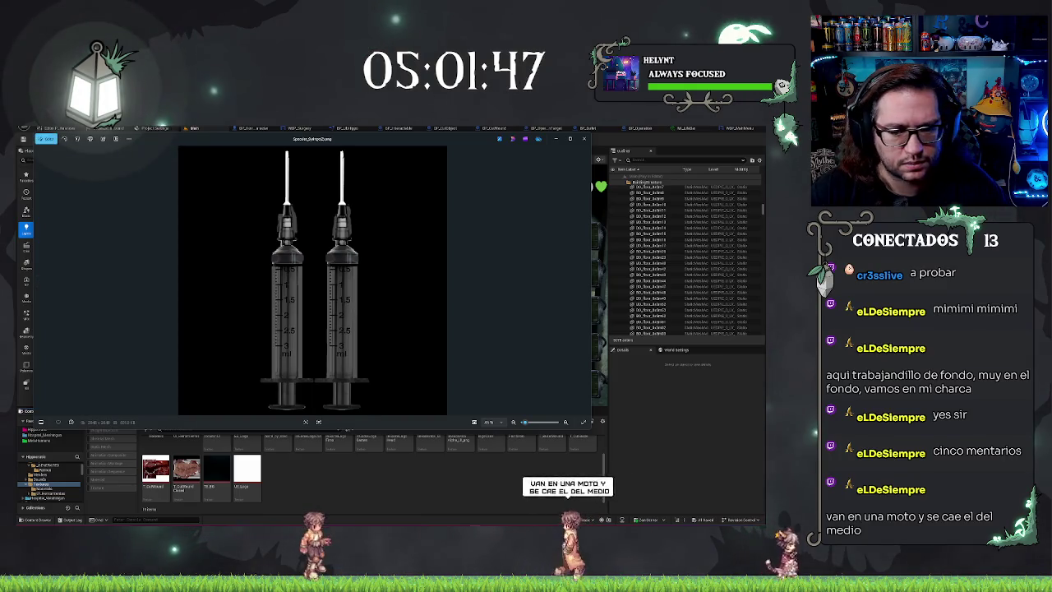
pyautogui.press('Right')
pyautogui.press('Left')
pyautogui.press('Right')
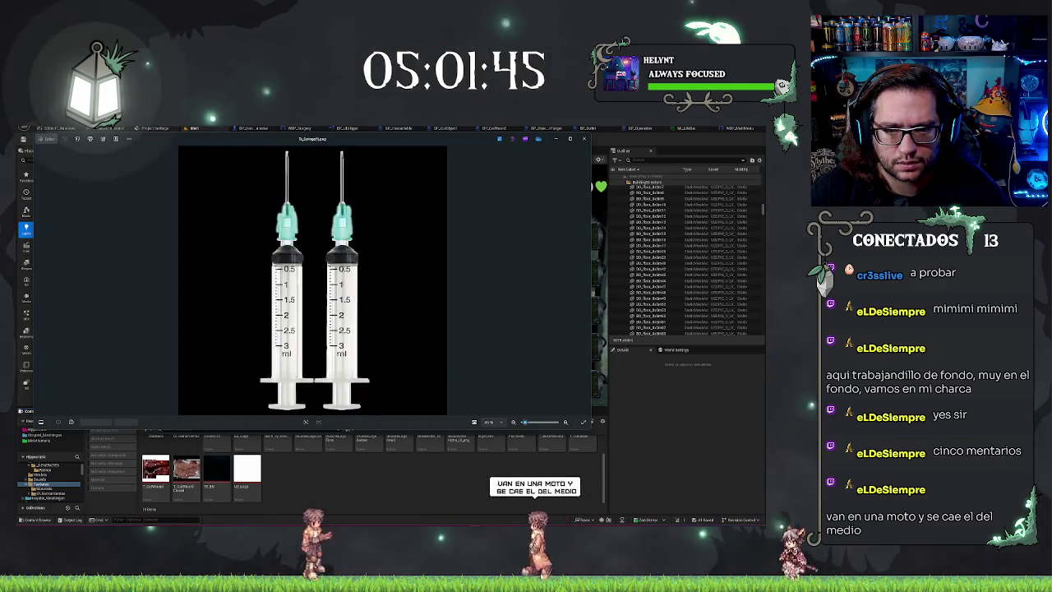
pyautogui.press('Left')
pyautogui.press('Right')
pyautogui.press('Left')
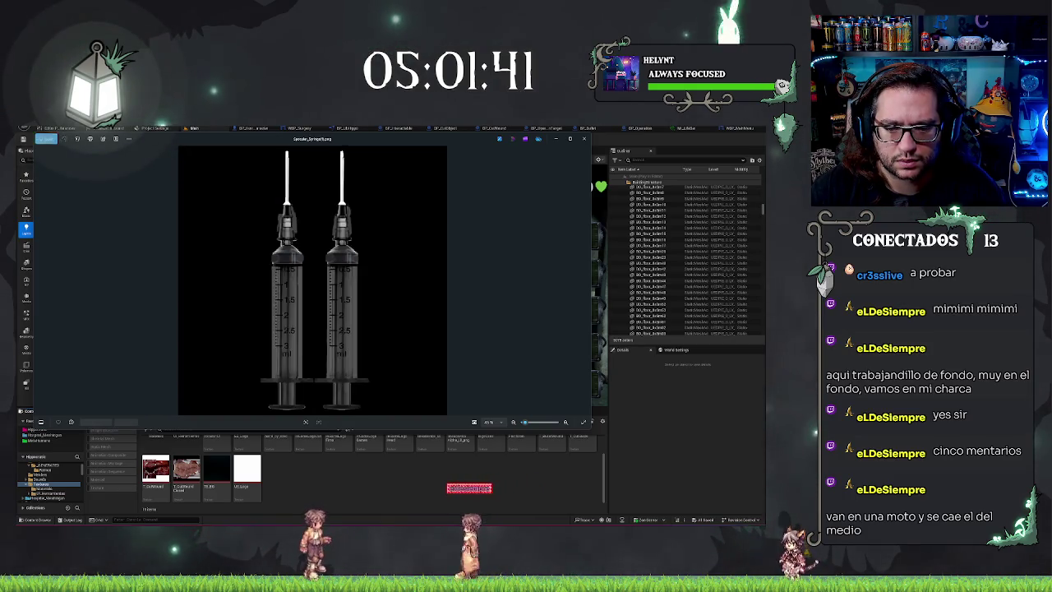
pyautogui.press('Right')
pyautogui.press('Escape')
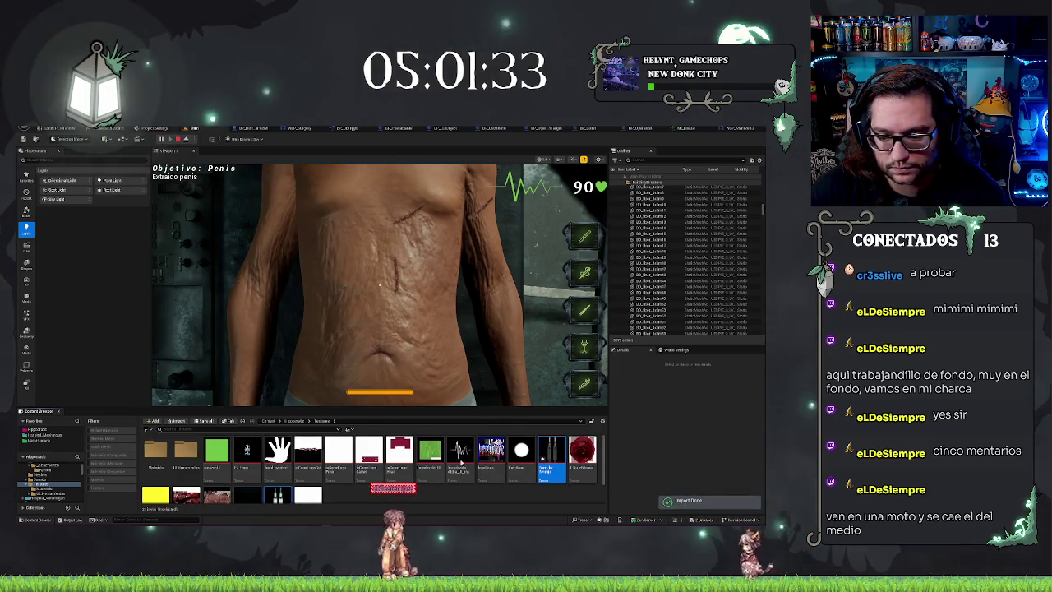
# Step: Browse UI_Herramientas > Base, then go back to Hipposmatic and open the Meshes folder
pyautogui.scroll(-1, 540, 493)
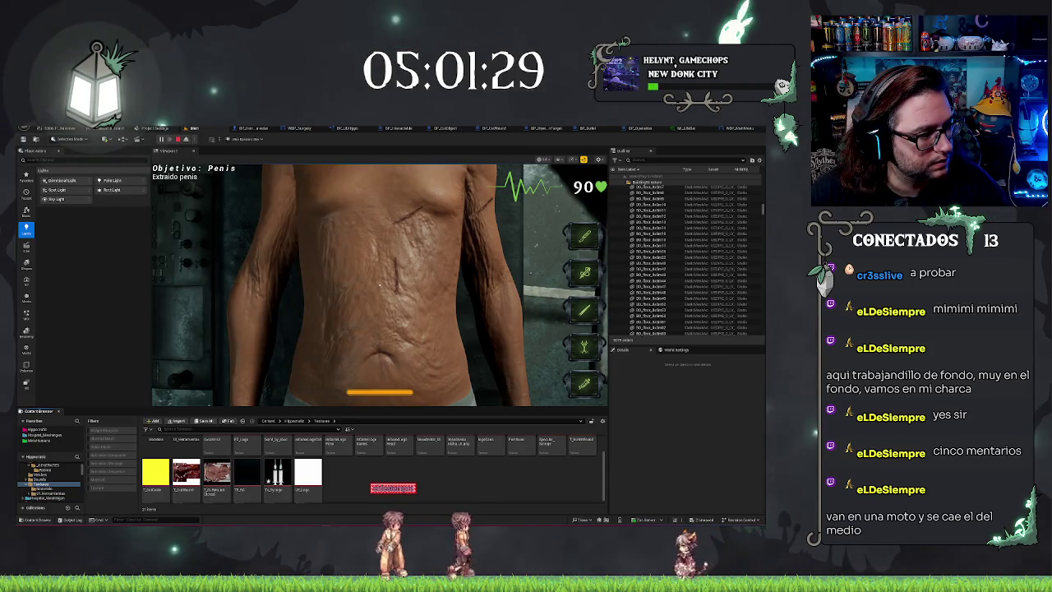
pyautogui.scroll(1, 370, 464)
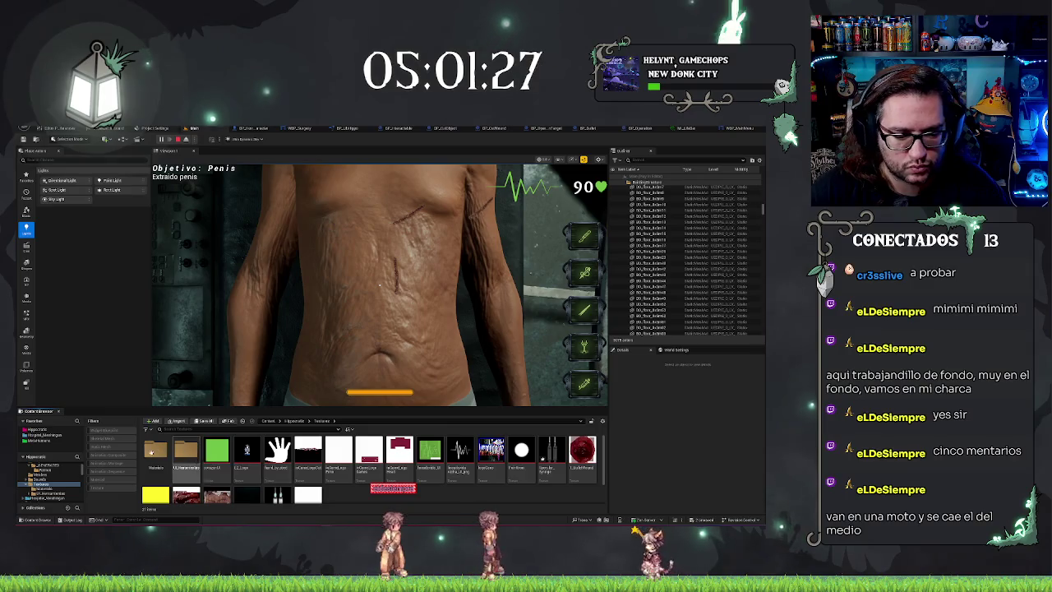
pyautogui.doubleClick(185, 450)
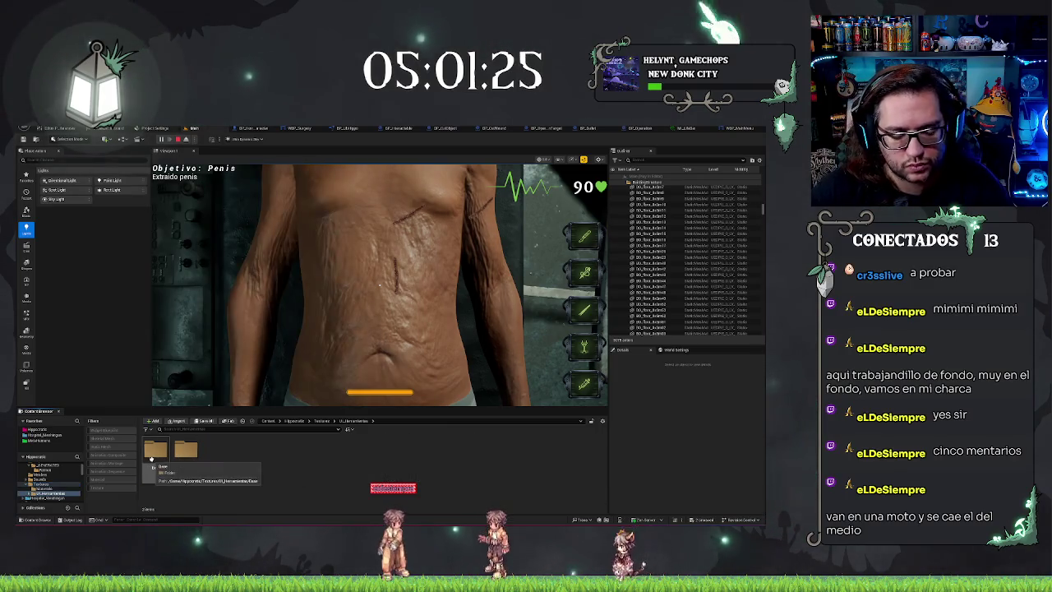
pyautogui.doubleClick(152, 454)
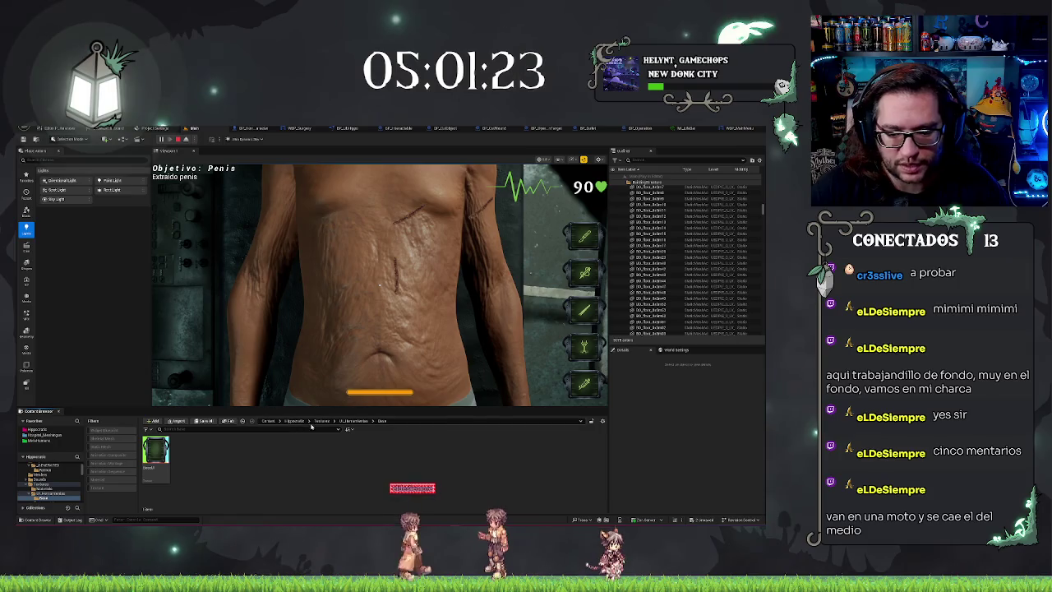
pyautogui.click(295, 420)
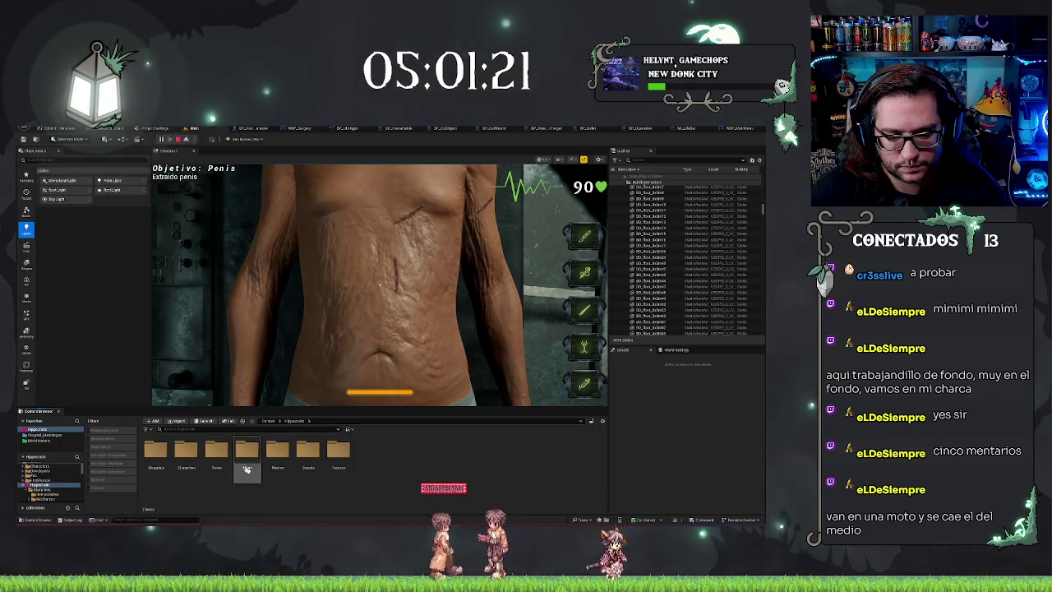
pyautogui.doubleClick(247, 460)
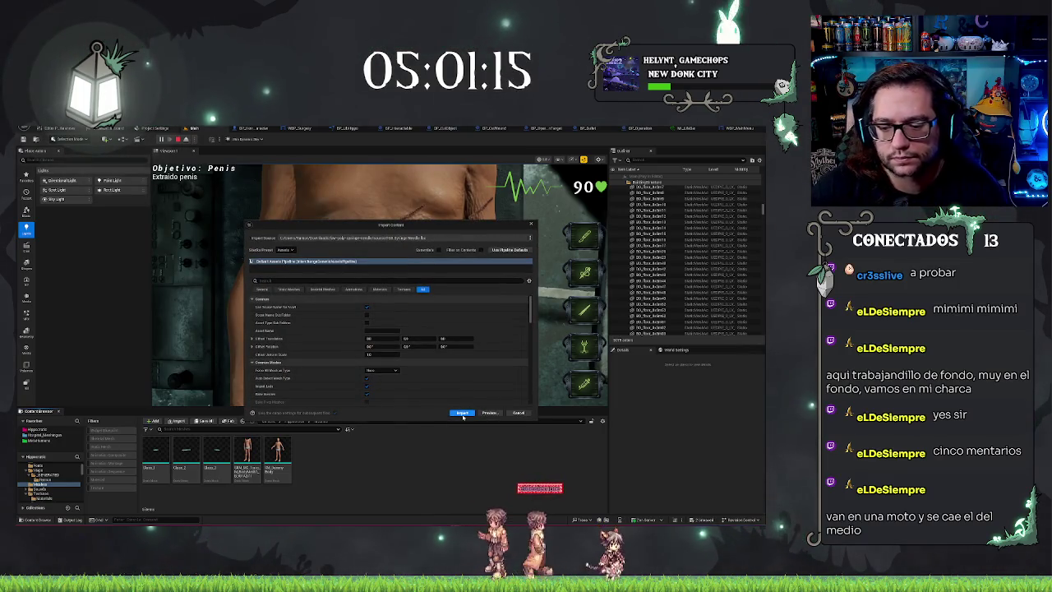
# Step: Preview and import the syringe FBX into Meshes, then stop the play session
pyautogui.click(483, 412)
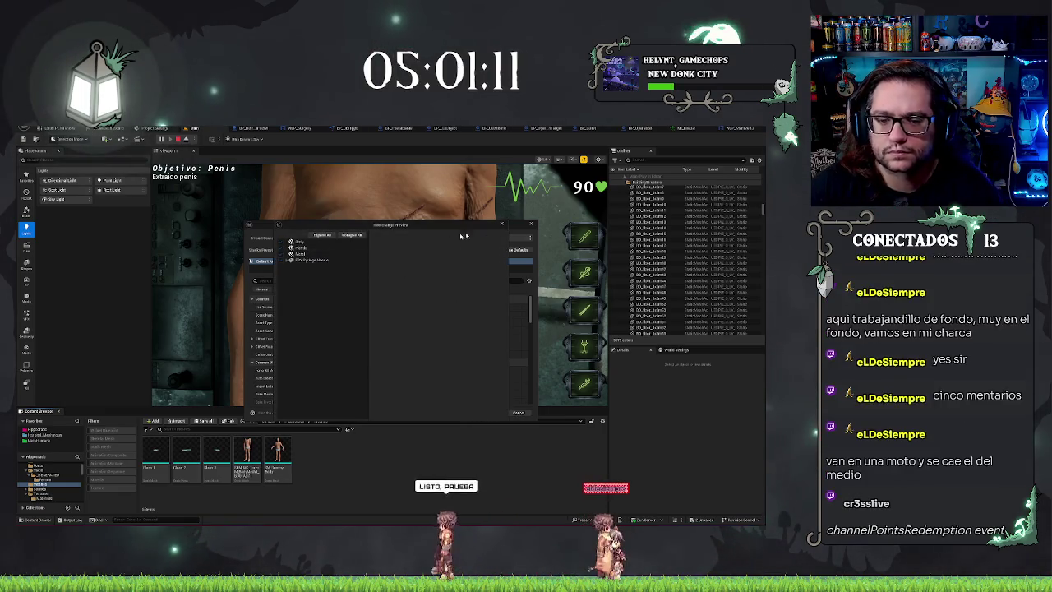
pyautogui.click(460, 416)
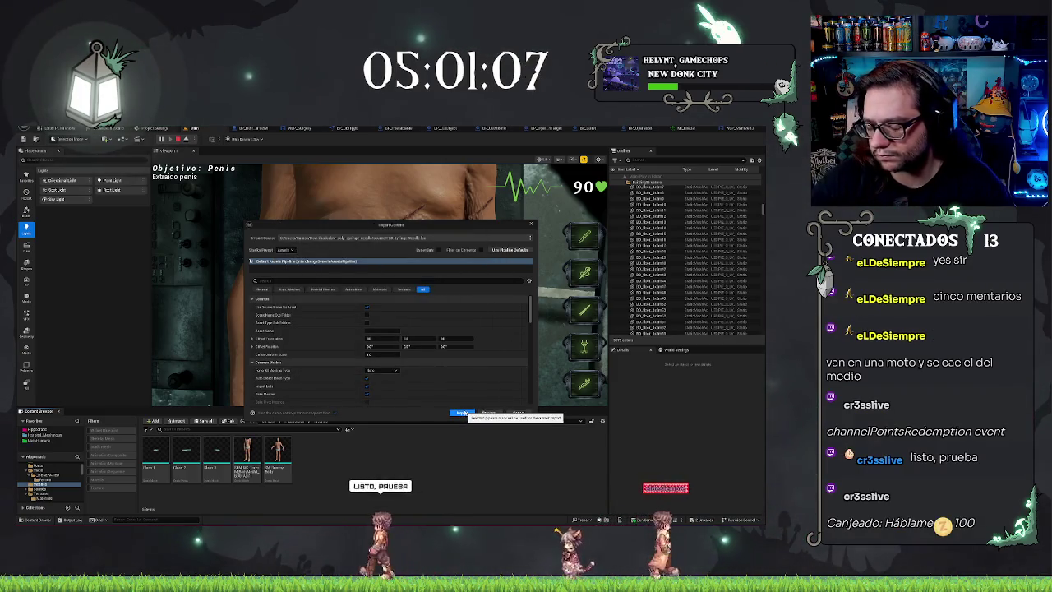
pyautogui.click(461, 412)
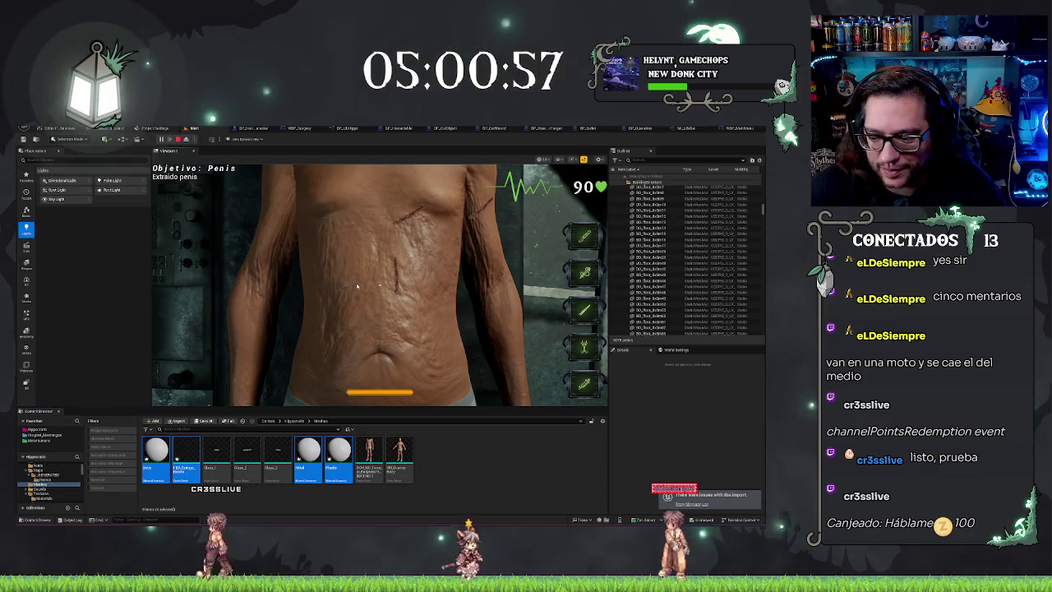
pyautogui.press('Escape')
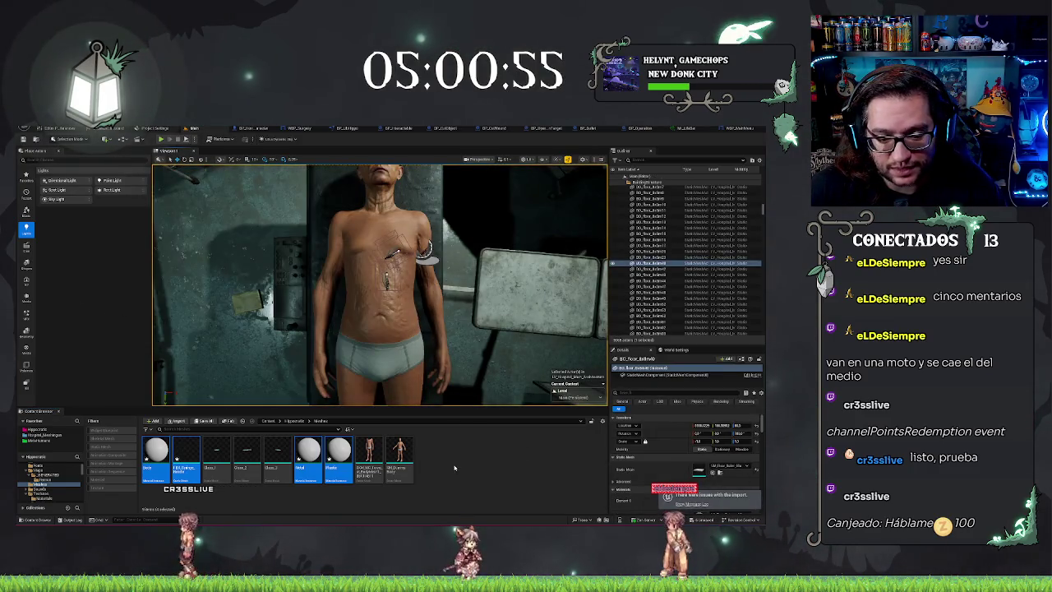
# Step: Inspect the syringe mesh, discard its LOD changes, place it in the level, and open the Output Log
pyautogui.rightClick(186, 456)
pyautogui.click(238, 353)
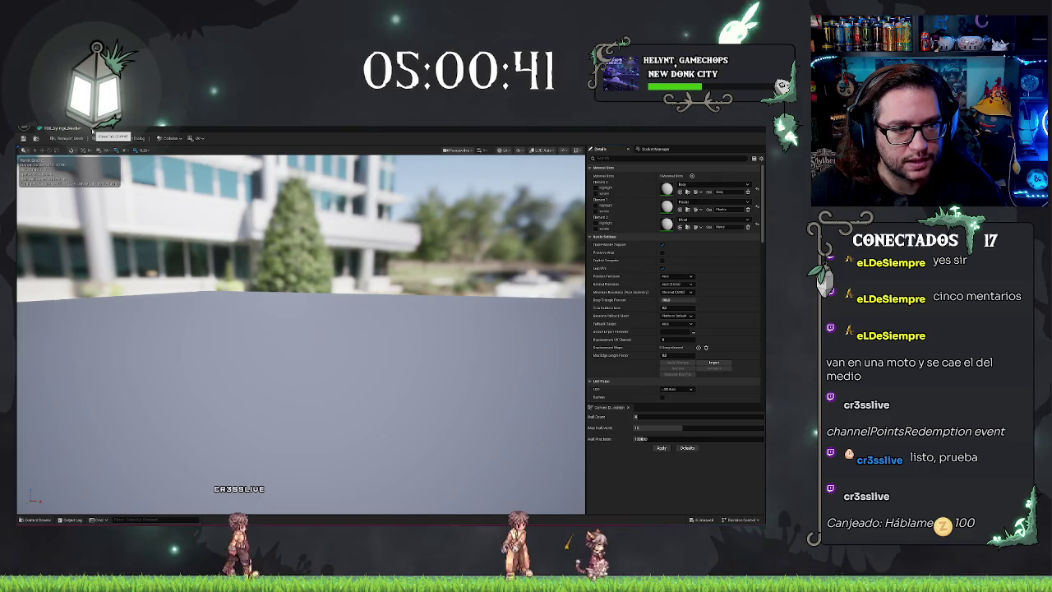
pyautogui.click(92, 130)
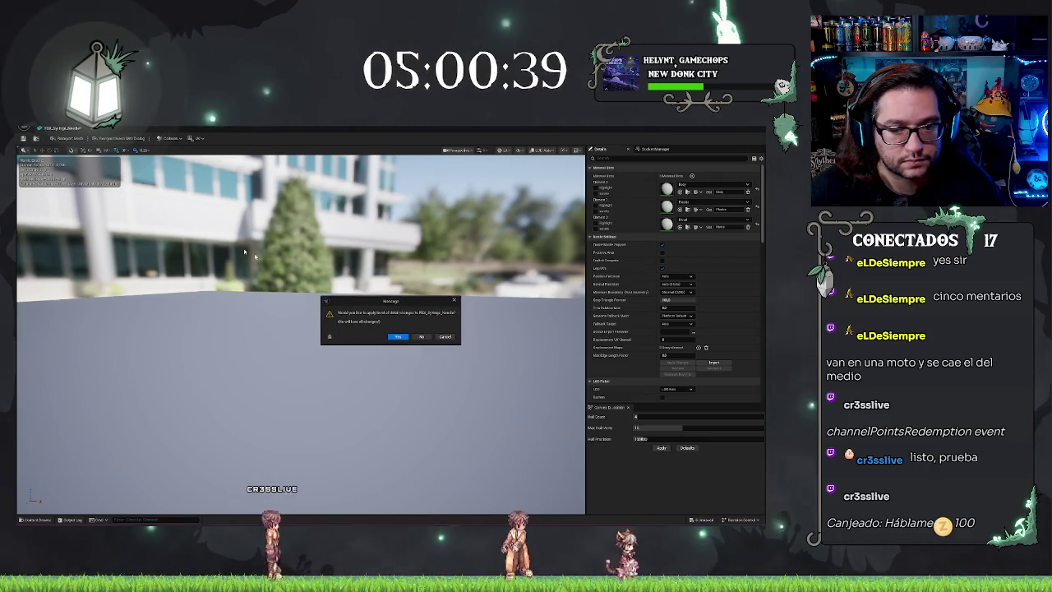
pyautogui.click(424, 337)
pyautogui.moveTo(185, 454); pyautogui.dragTo(267, 342)
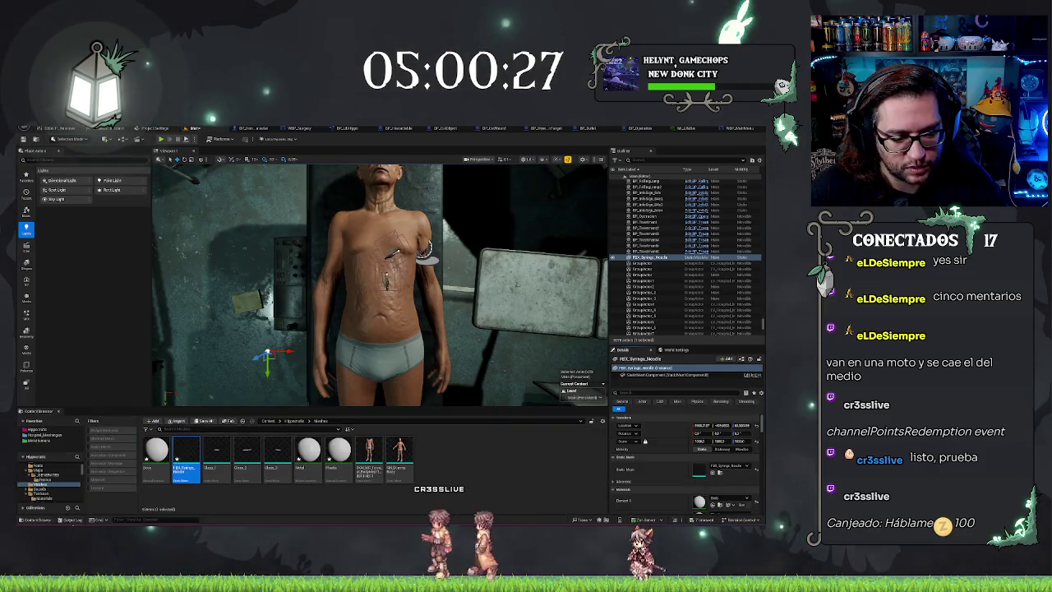
pyautogui.click(72, 519)
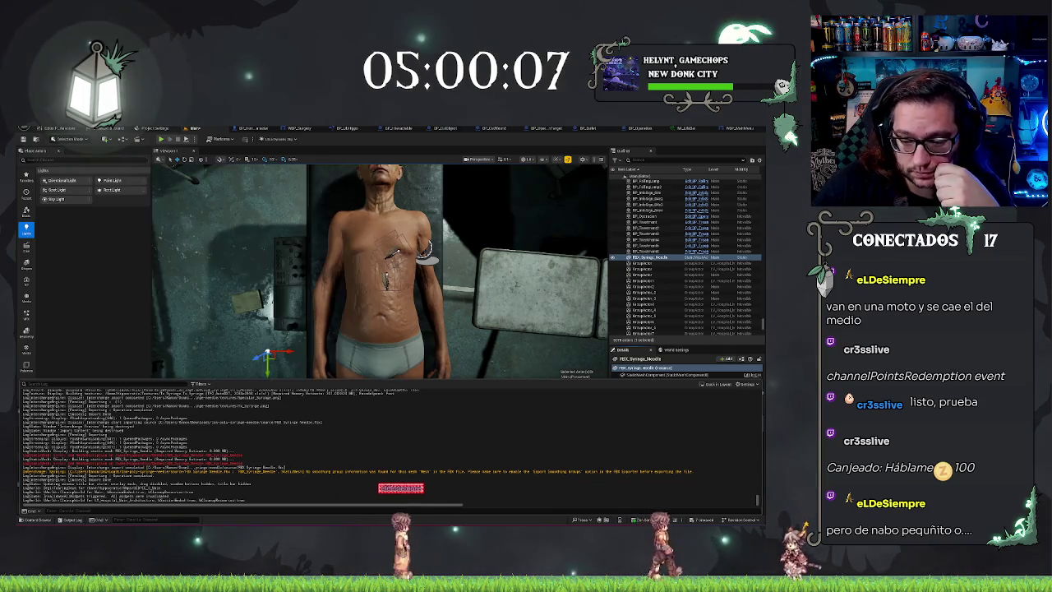
# Step: Force delete the imported FBX syringe asset despite its references
pyautogui.hotkey('ctrl', 'space')
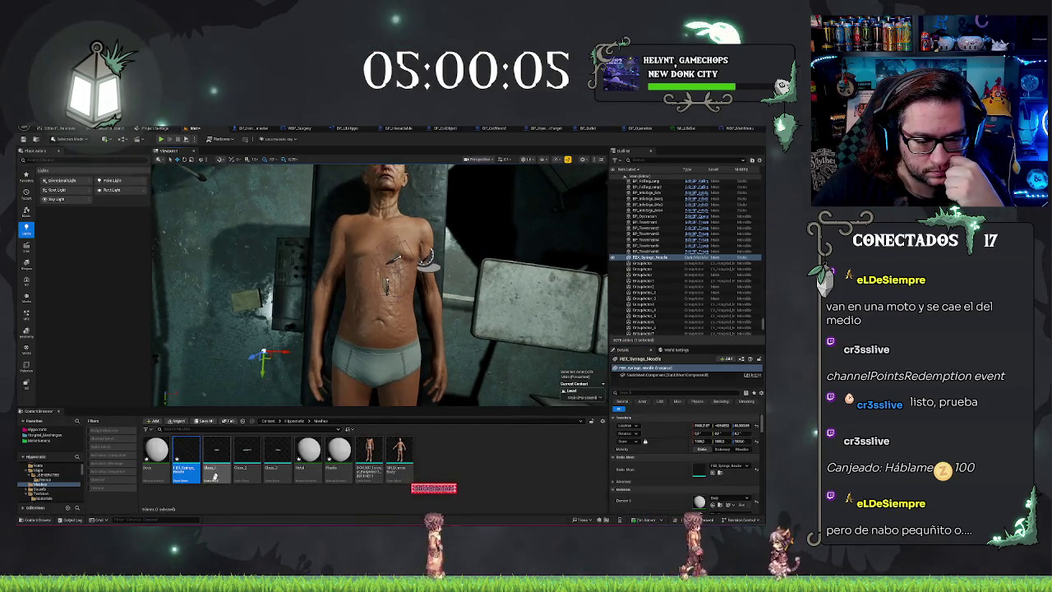
pyautogui.rightClick(182, 460)
pyautogui.click(198, 459)
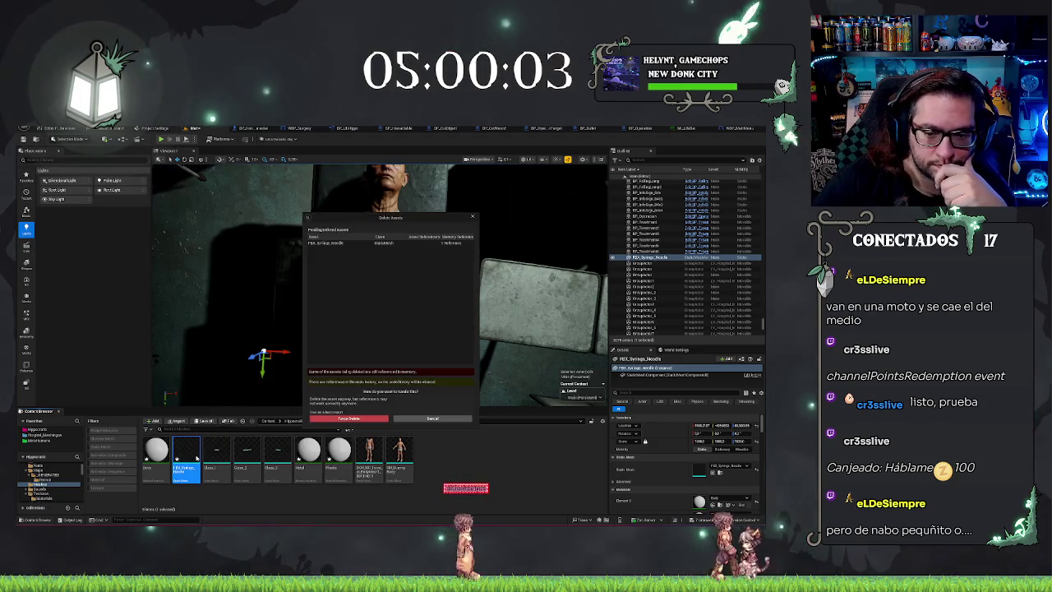
pyautogui.click(351, 419)
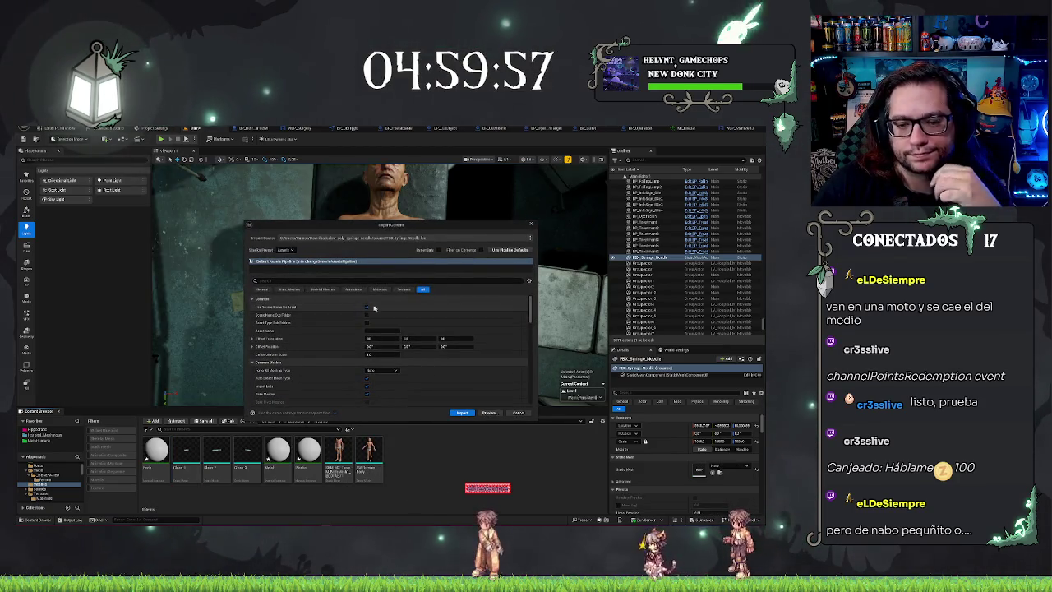
# Step: Reimport the syringe FBX forced to Static Mesh with Bake Morphs enabled
pyautogui.click(297, 291)
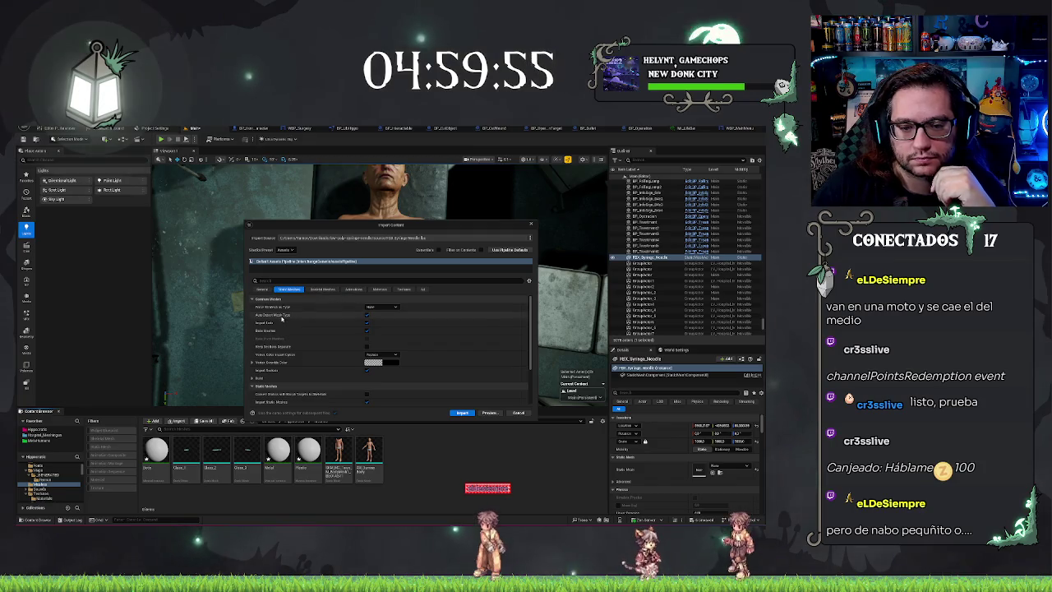
pyautogui.click(382, 306)
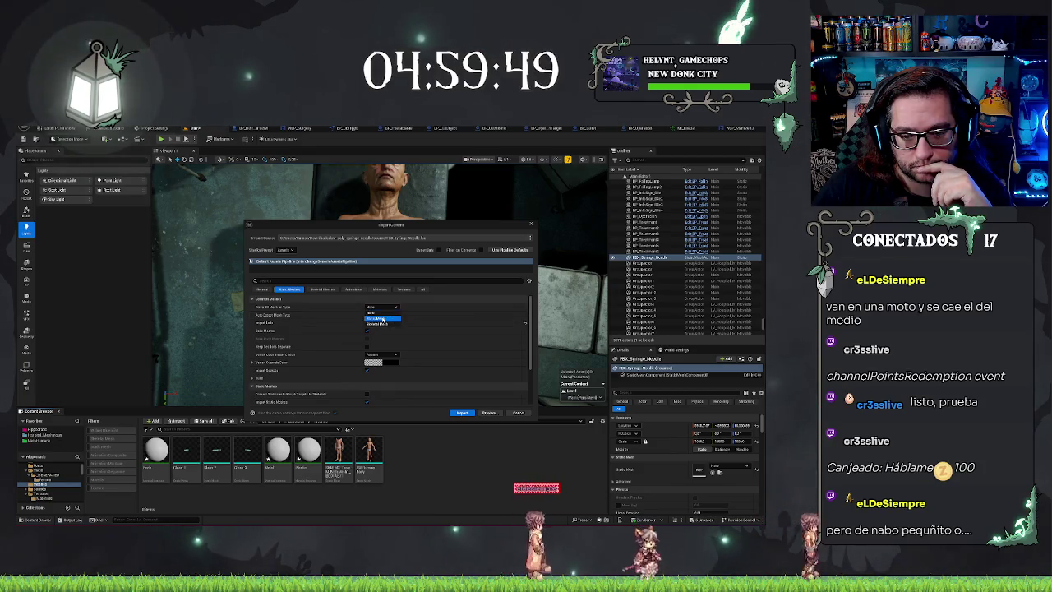
pyautogui.click(382, 319)
pyautogui.click(423, 289)
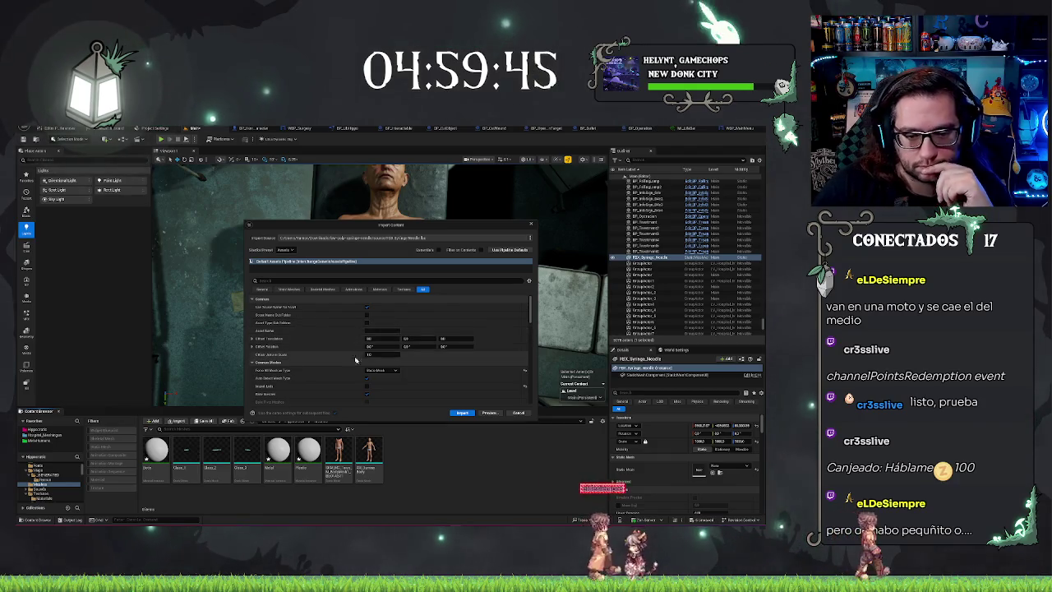
pyautogui.scroll(-2, 356, 379)
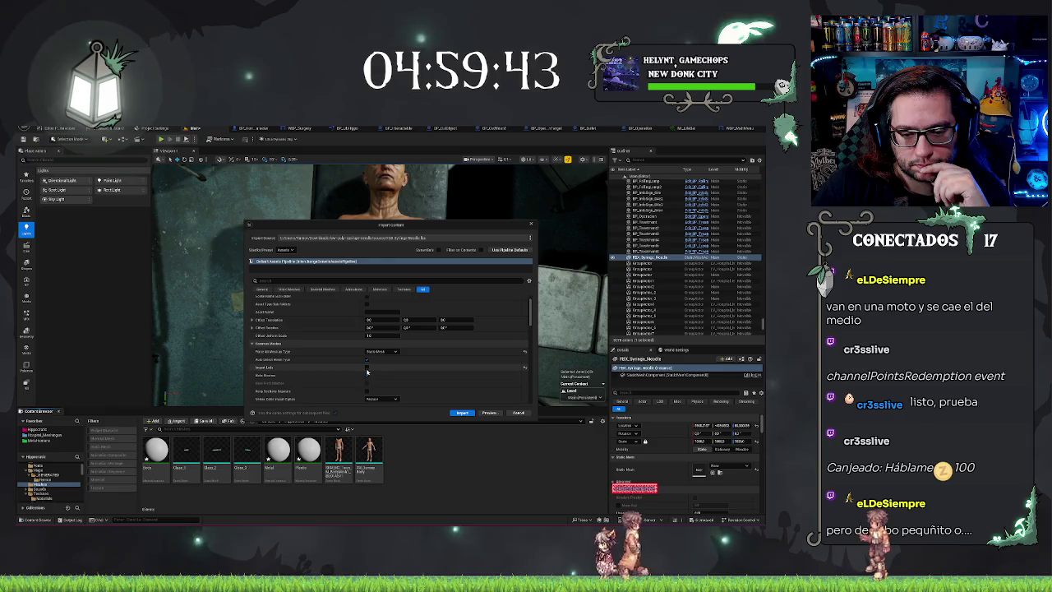
pyautogui.click(366, 375)
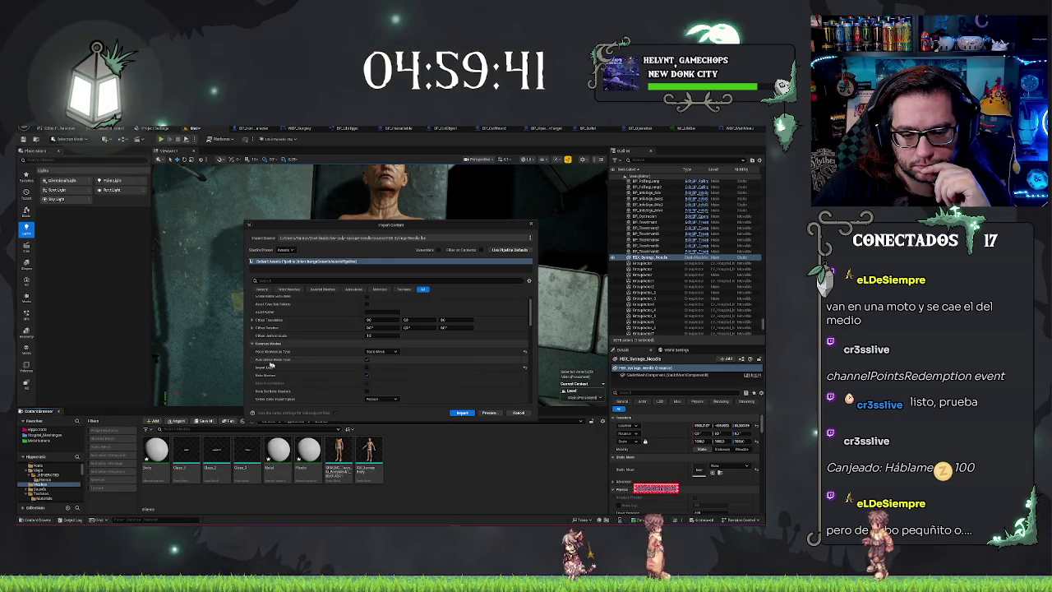
pyautogui.scroll(-8, 270, 365)
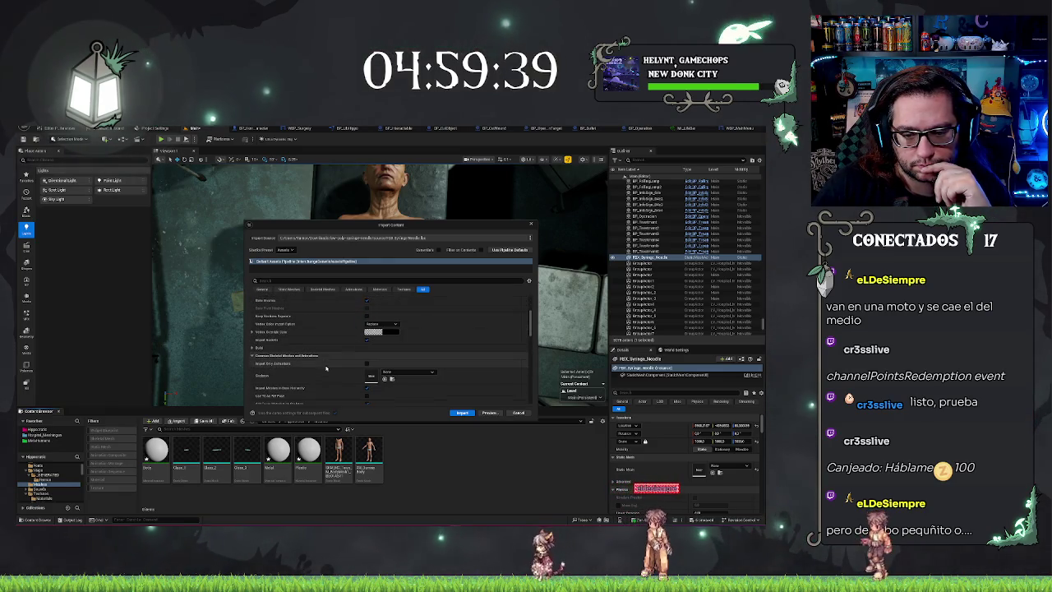
pyautogui.scroll(-2, 326, 368)
pyautogui.scroll(-4, 326, 368)
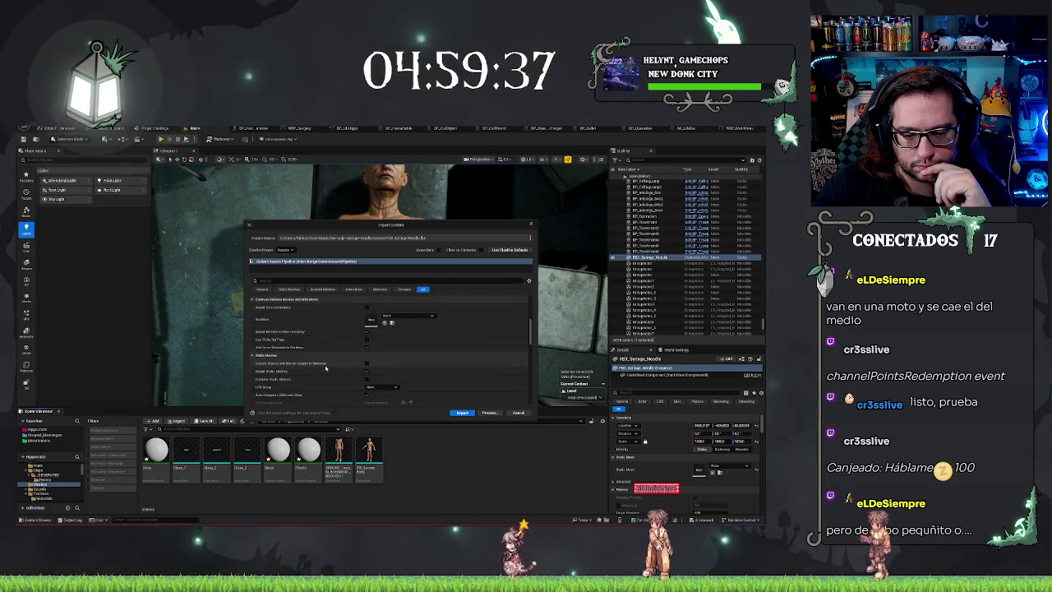
pyautogui.scroll(-10, 326, 369)
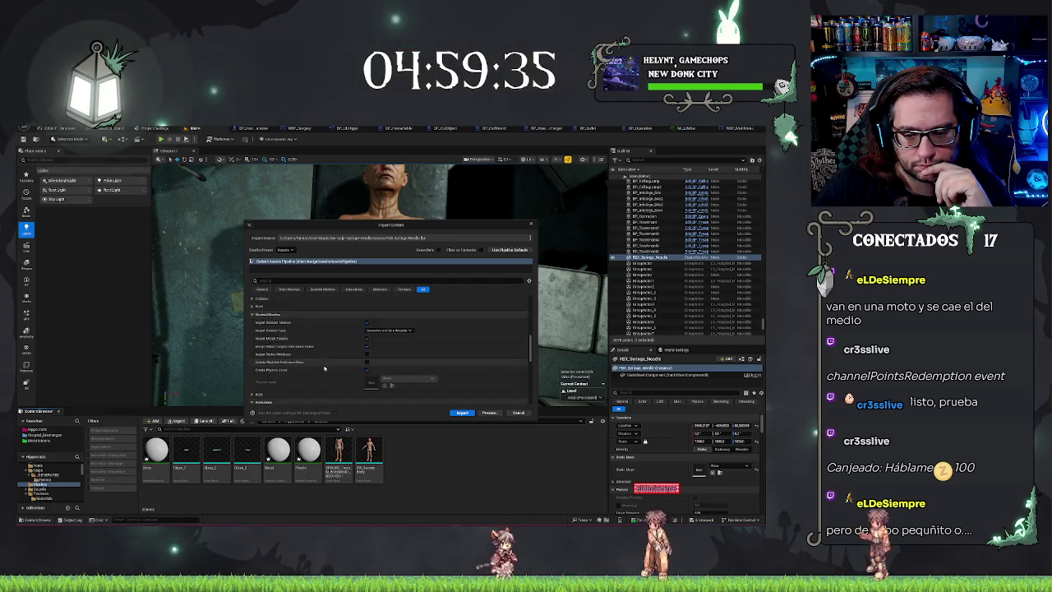
pyautogui.click(471, 415)
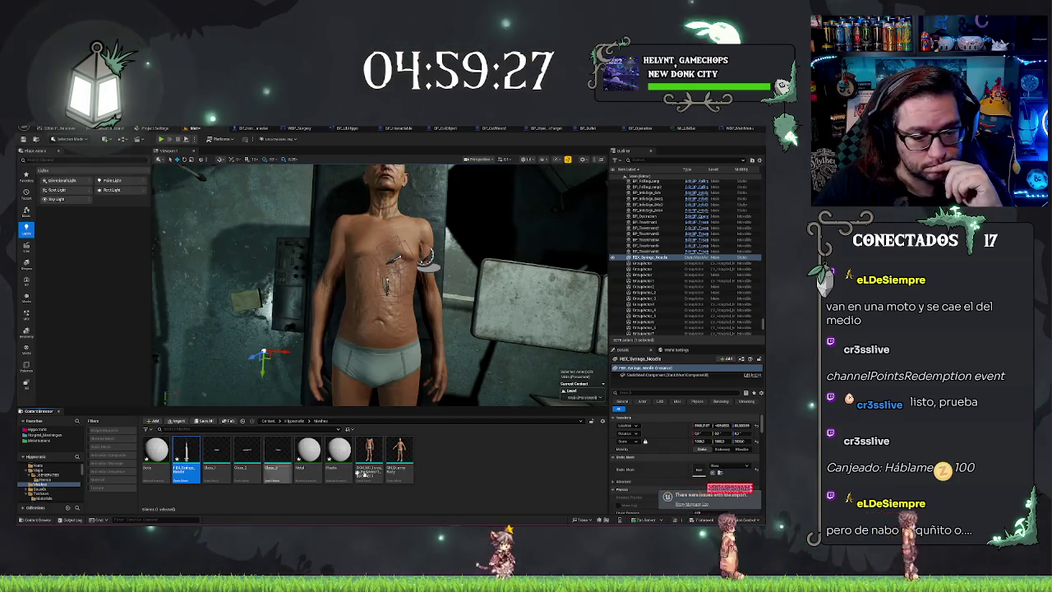
pyautogui.click(218, 489)
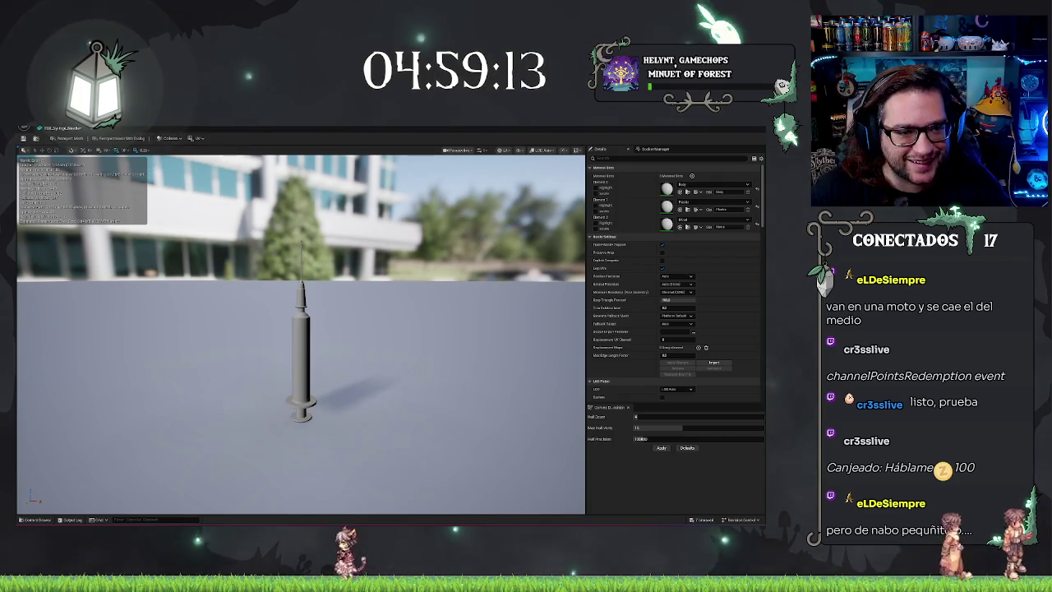
pyautogui.click(71, 129)
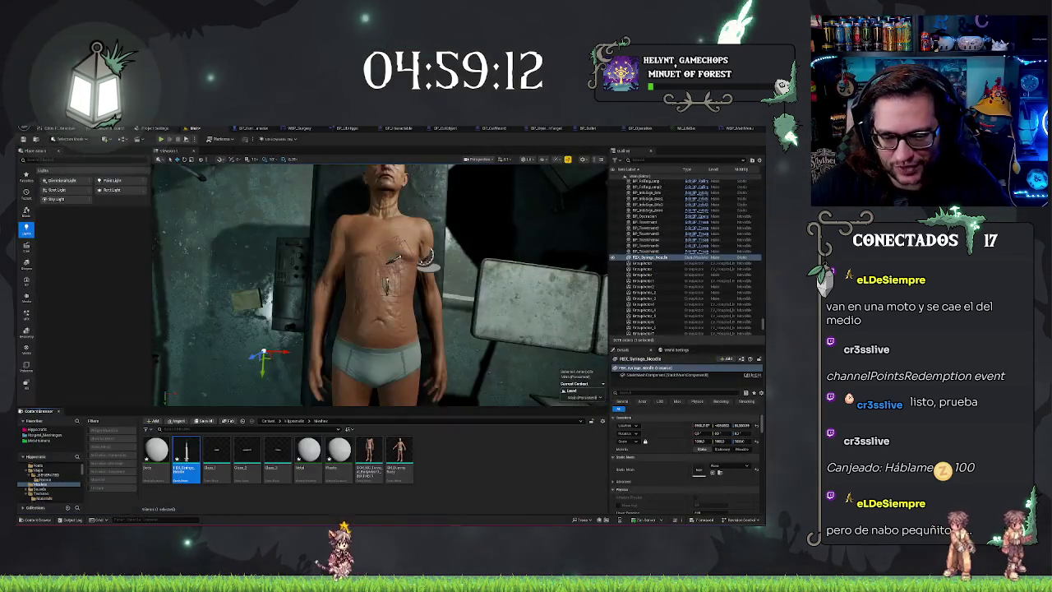
pyautogui.click(494, 509)
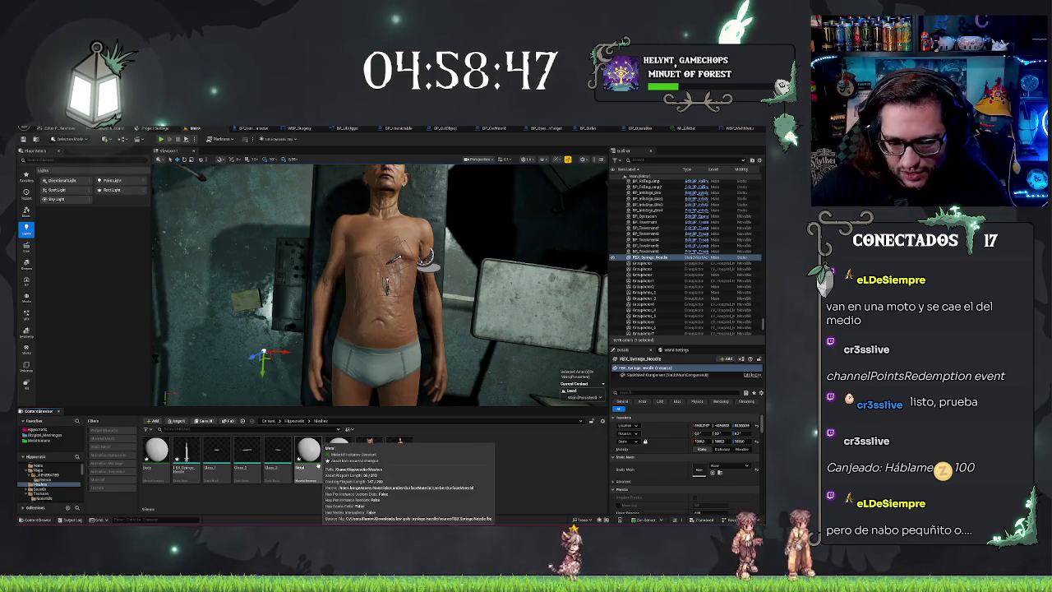
# Step: Force delete the Metal and Plastic materials despite their references
pyautogui.click(308, 456)
pyautogui.keyDown('ctrl'); pyautogui.click(339, 456); pyautogui.keyUp('ctrl')
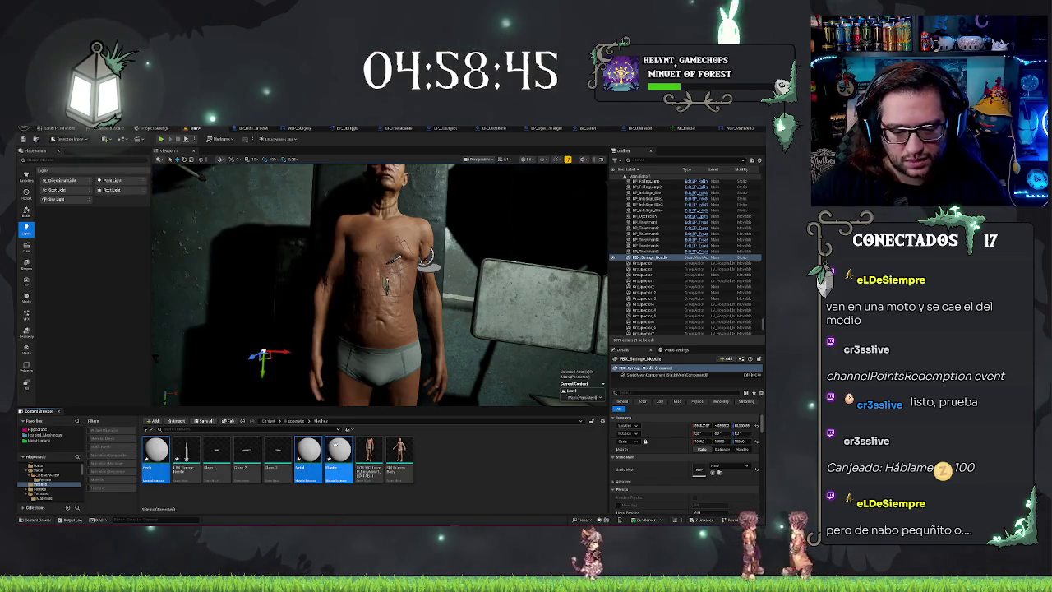
pyautogui.rightClick(339, 448)
pyautogui.click(361, 487)
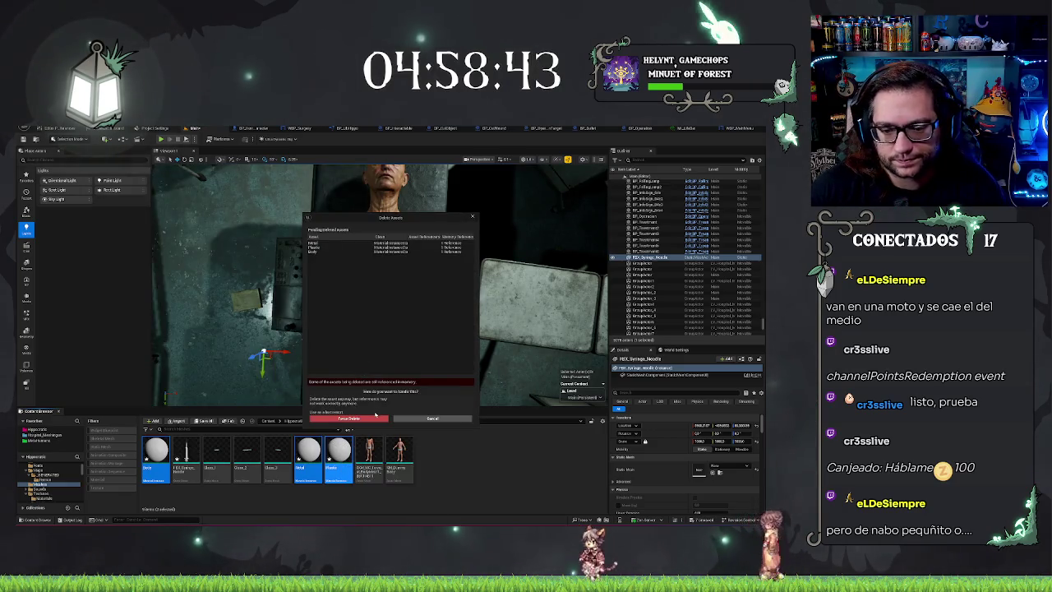
pyautogui.click(356, 419)
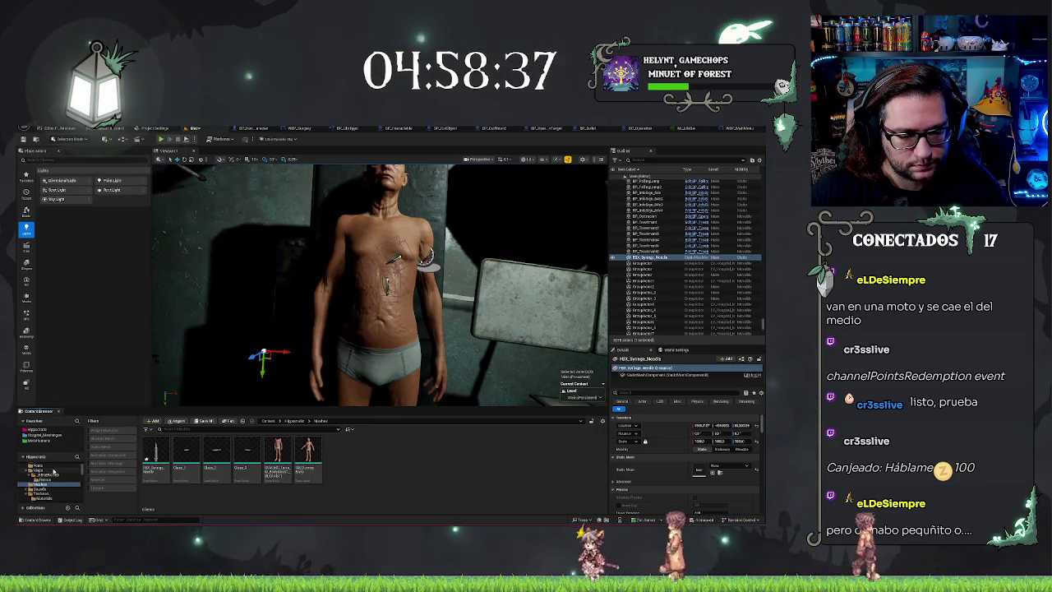
# Step: Find the character body's material and move it into the Hospital folder
pyautogui.click(362, 280)
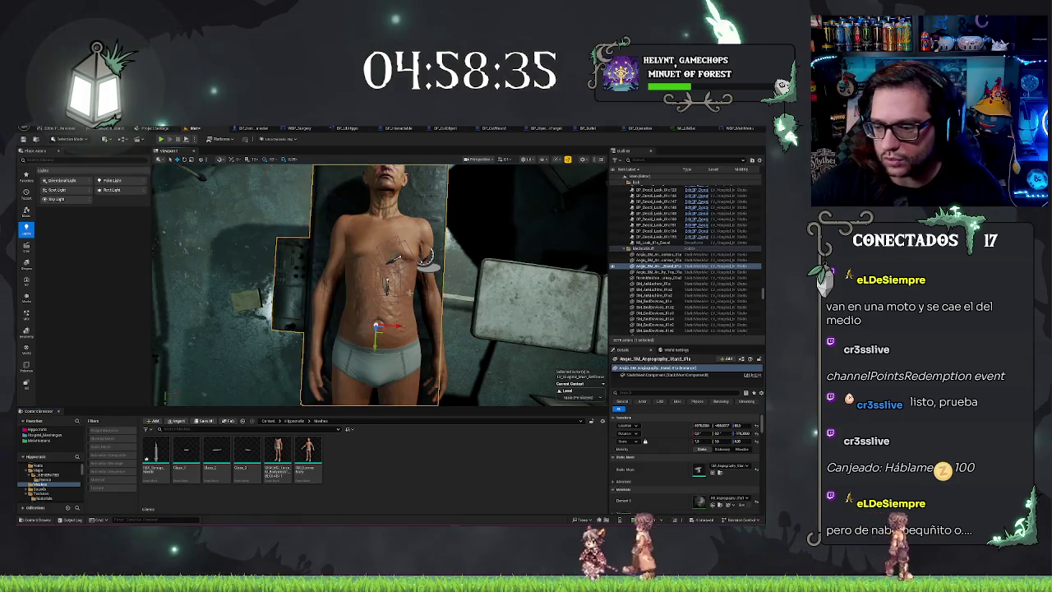
pyautogui.click(719, 504)
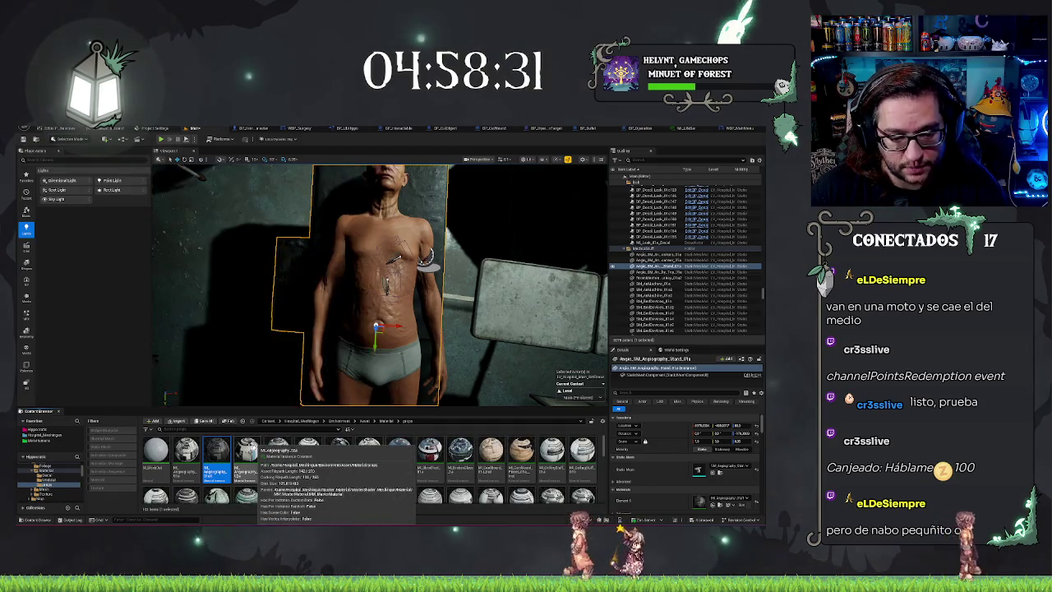
pyautogui.moveTo(216, 451)
pyautogui.mouseDown()
pyautogui.moveTo(74, 448)
pyautogui.moveTo(39, 434)
pyautogui.mouseUp()
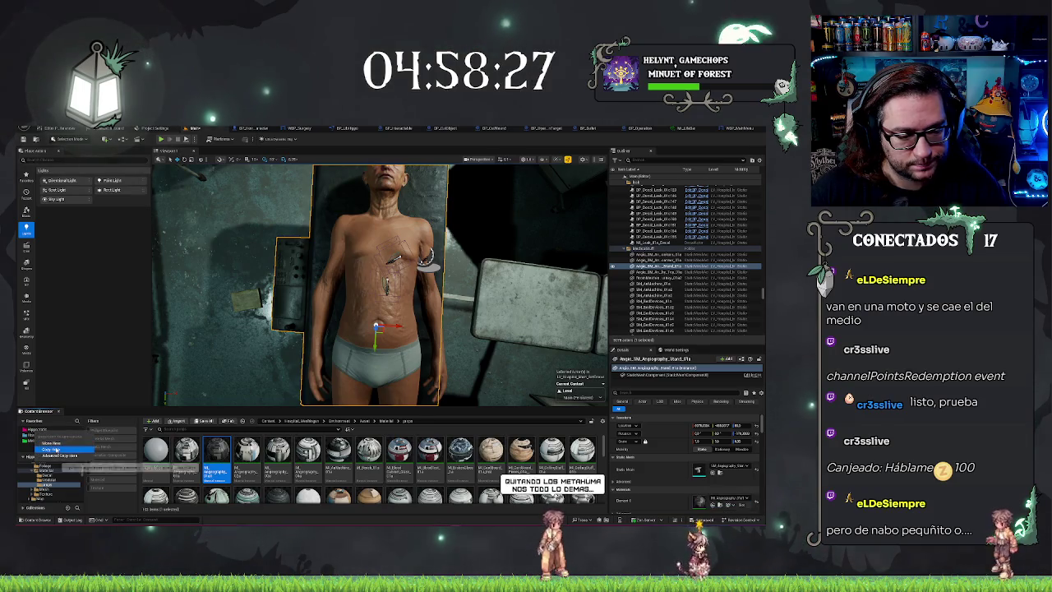
pyautogui.click(51, 443)
pyautogui.click(49, 429)
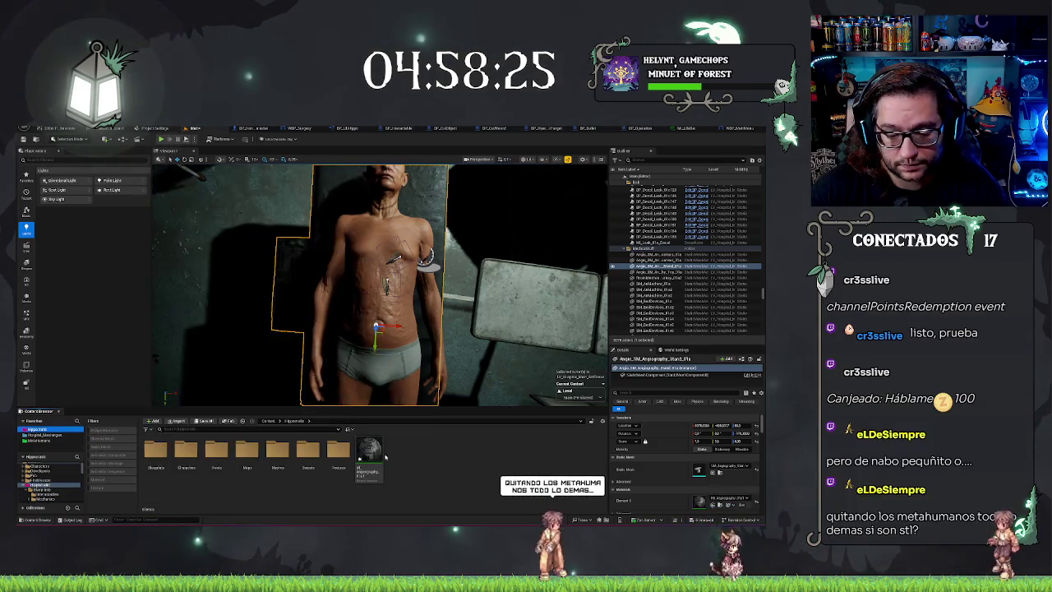
# Step: Move MI_Angiography to another folder and import a new texture file into Textures
pyautogui.moveTo(369, 453)
pyautogui.mouseDown()
pyautogui.moveTo(322, 498)
pyautogui.moveTo(286, 493)
pyautogui.moveTo(353, 480)
pyautogui.moveTo(338, 453)
pyautogui.mouseUp()
pyautogui.click(345, 465)
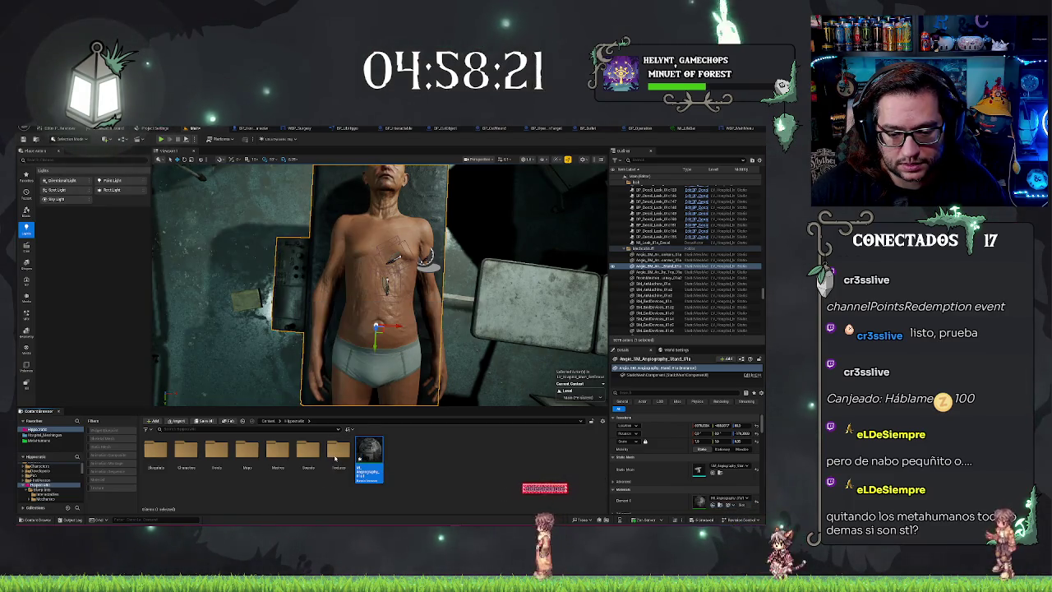
pyautogui.doubleClick(337, 452)
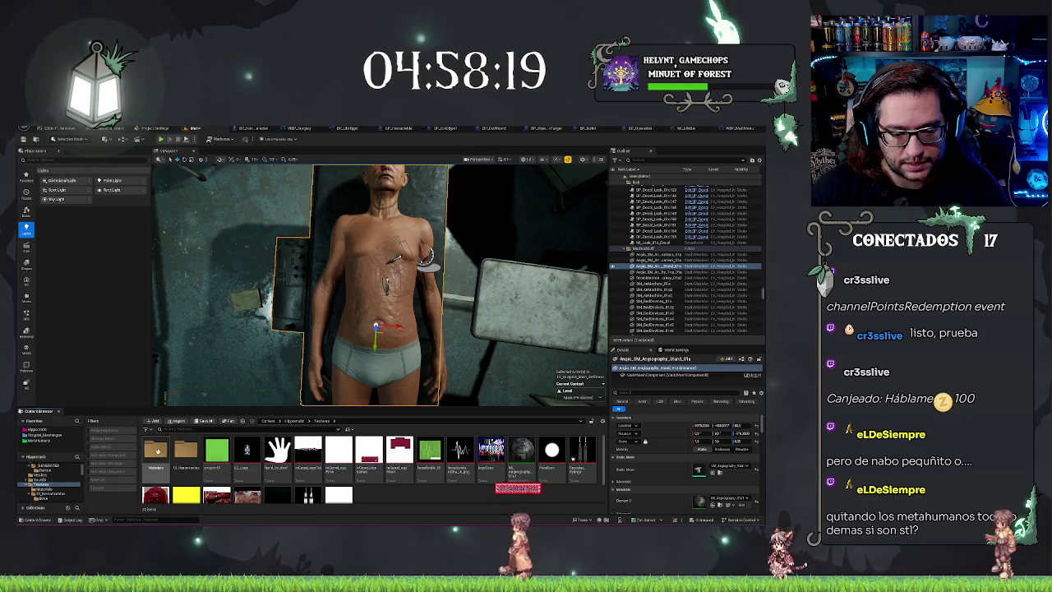
pyautogui.doubleClick(181, 451)
pyautogui.click(320, 421)
pyautogui.scroll(-2, 328, 464)
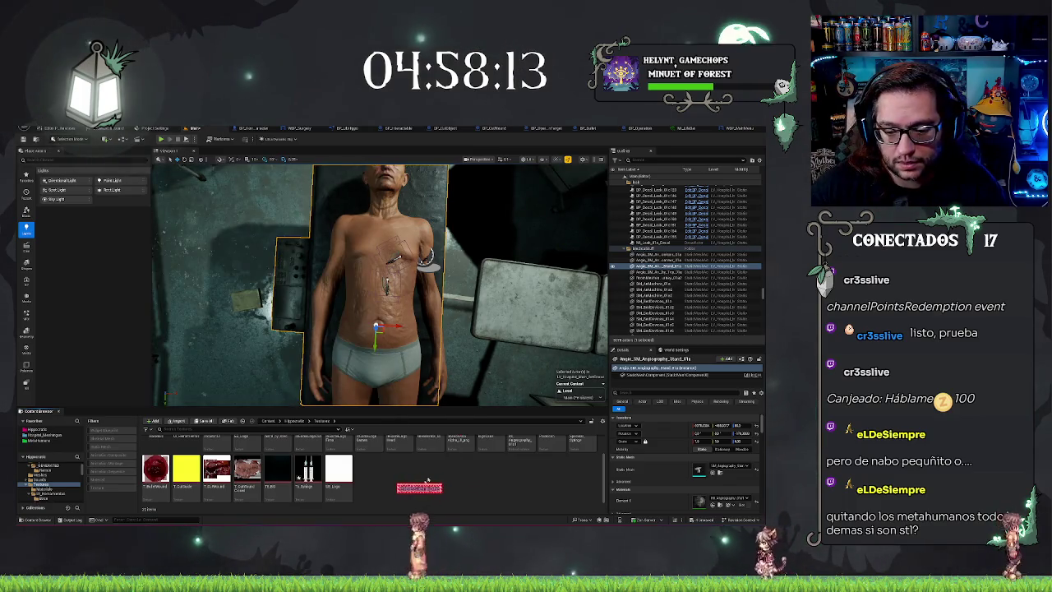
pyautogui.moveTo(427, 480); pyautogui.dragTo(421, 483)
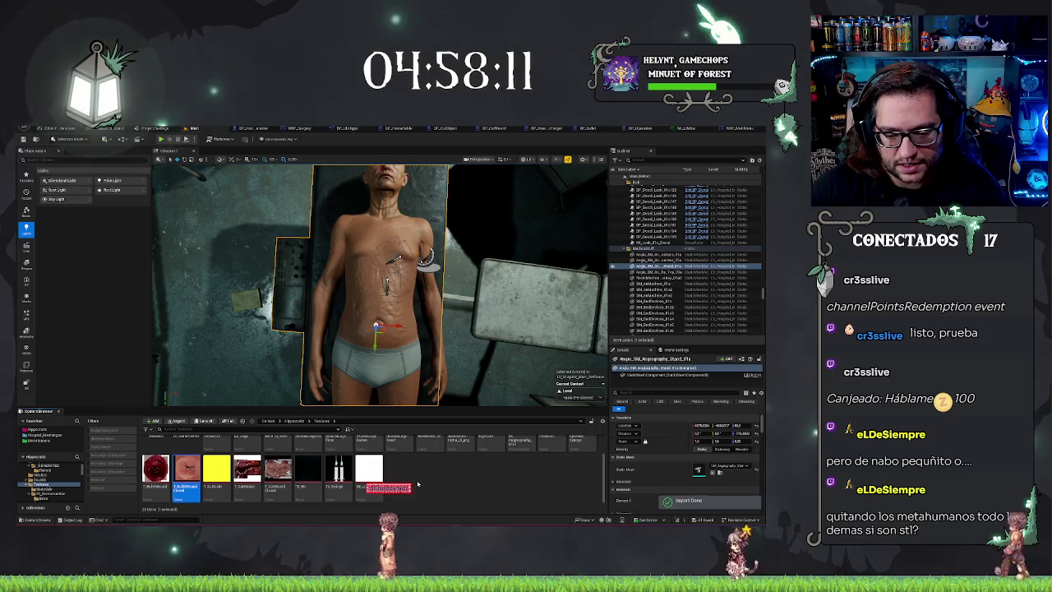
pyautogui.scroll(2, 418, 484)
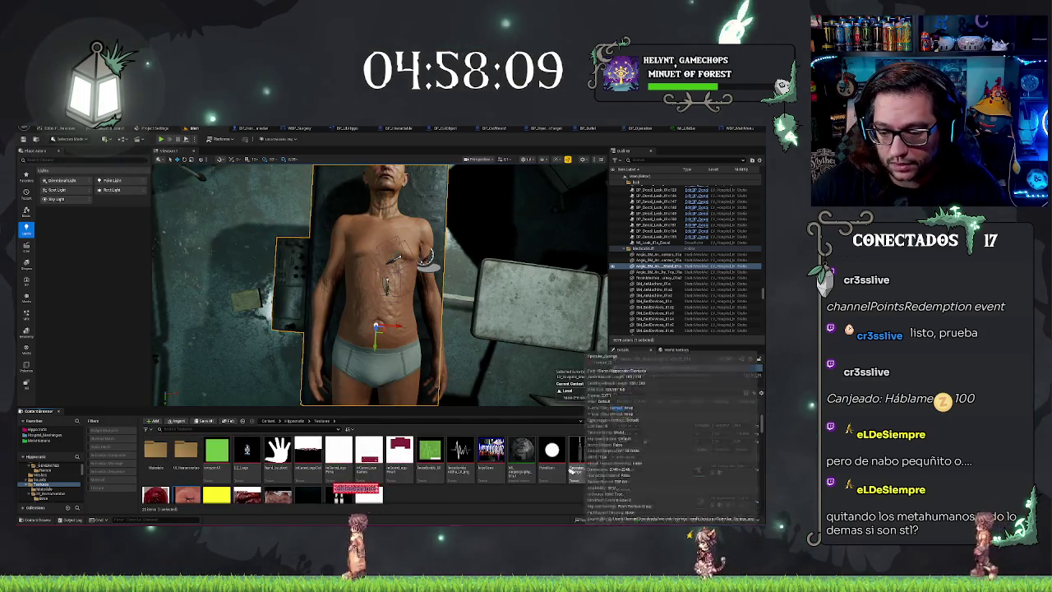
# Step: Move ML_Angiography into the Materials folder and open it
pyautogui.click(521, 452)
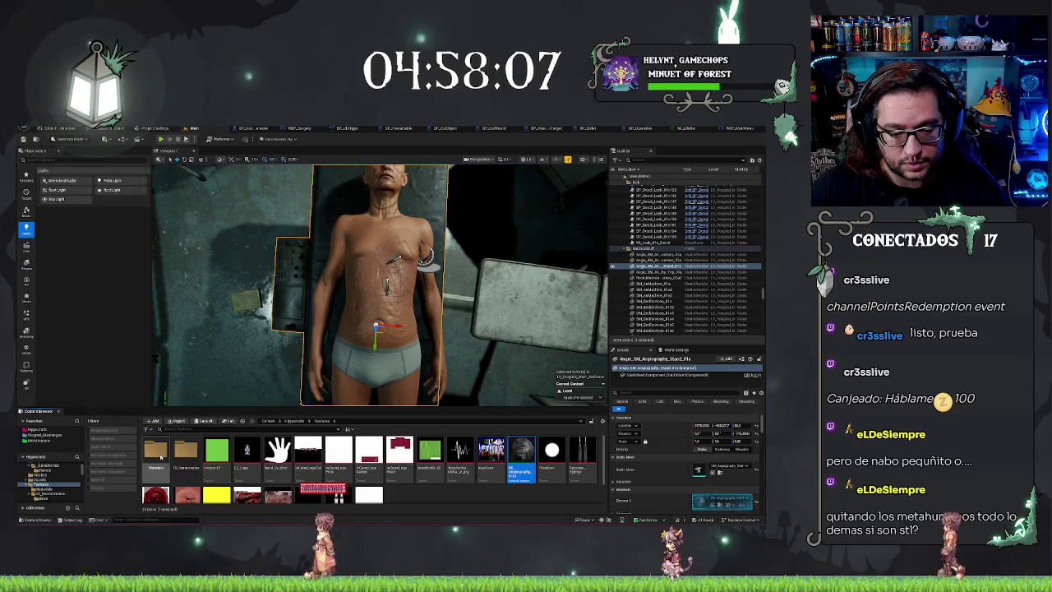
pyautogui.moveTo(161, 457); pyautogui.dragTo(156, 455)
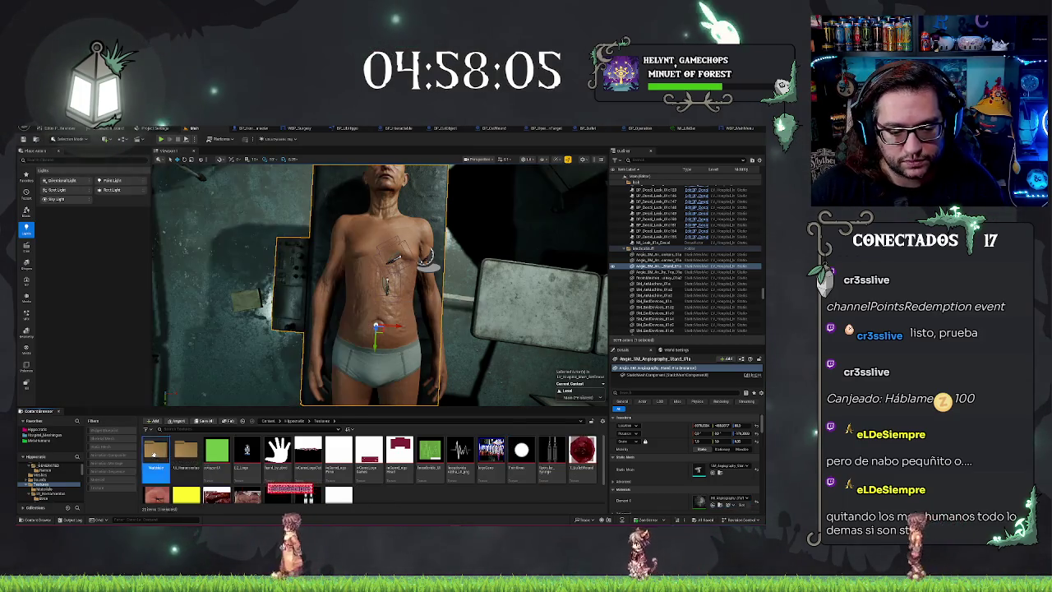
pyautogui.doubleClick(153, 455)
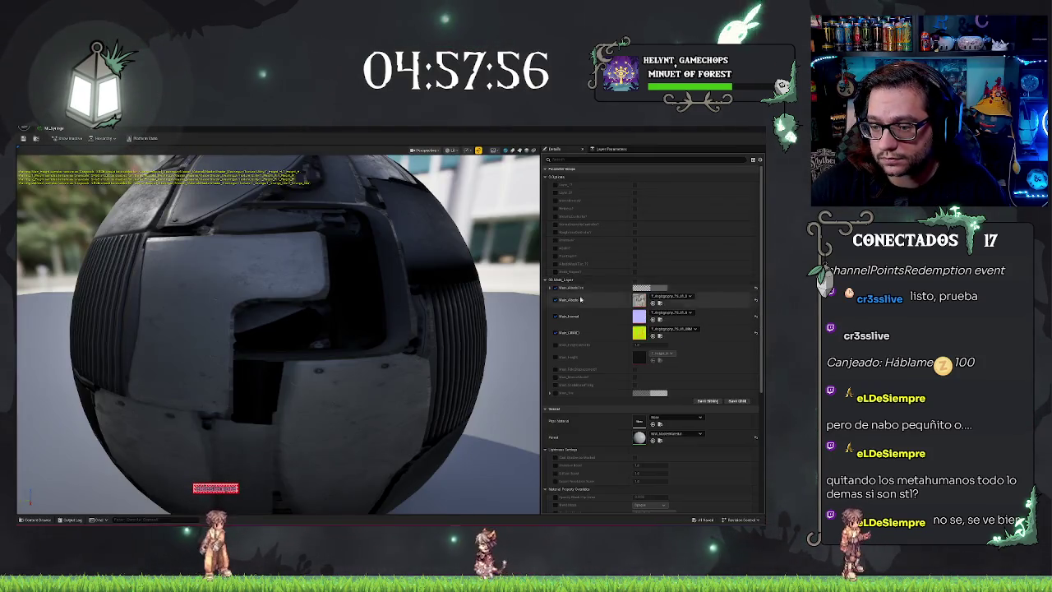
# Step: Turn off the layer's texture overrides, set Mask_Albedo to the syringe texture, and expand the next parameter group
pyautogui.click(555, 316)
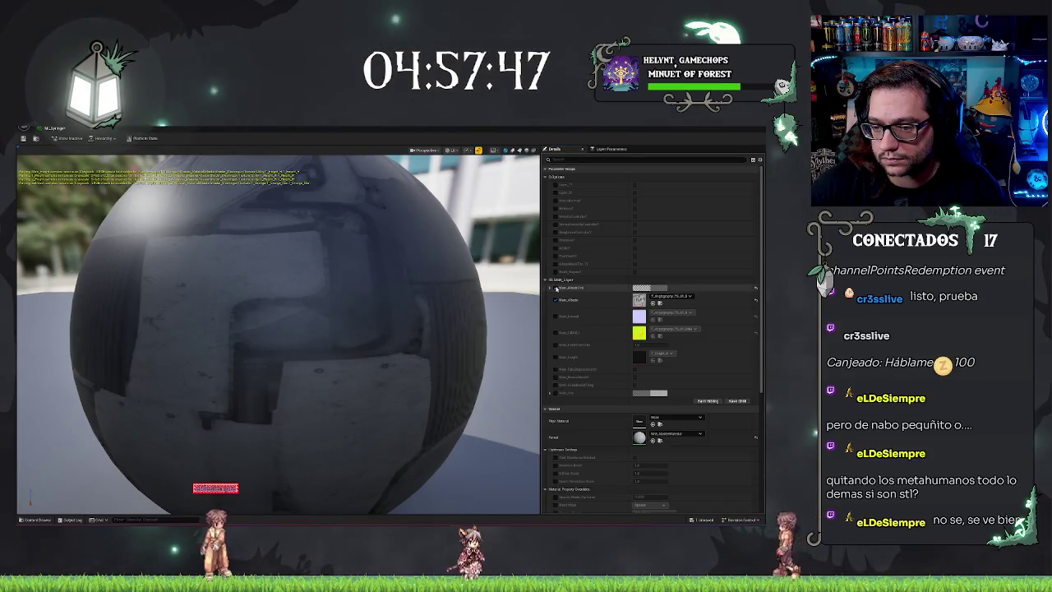
pyautogui.click(689, 295)
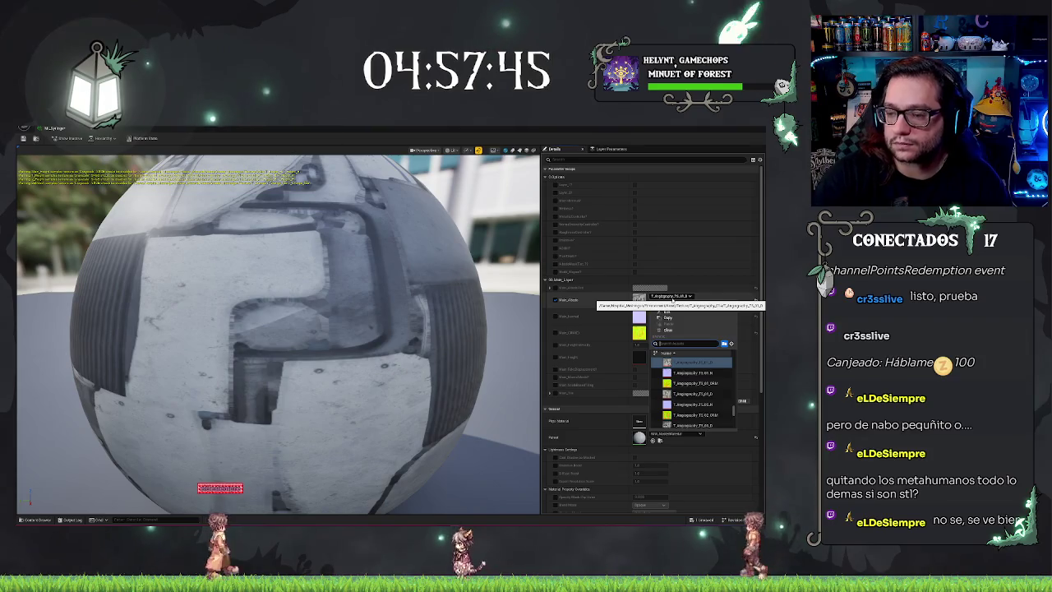
pyautogui.write('eye')
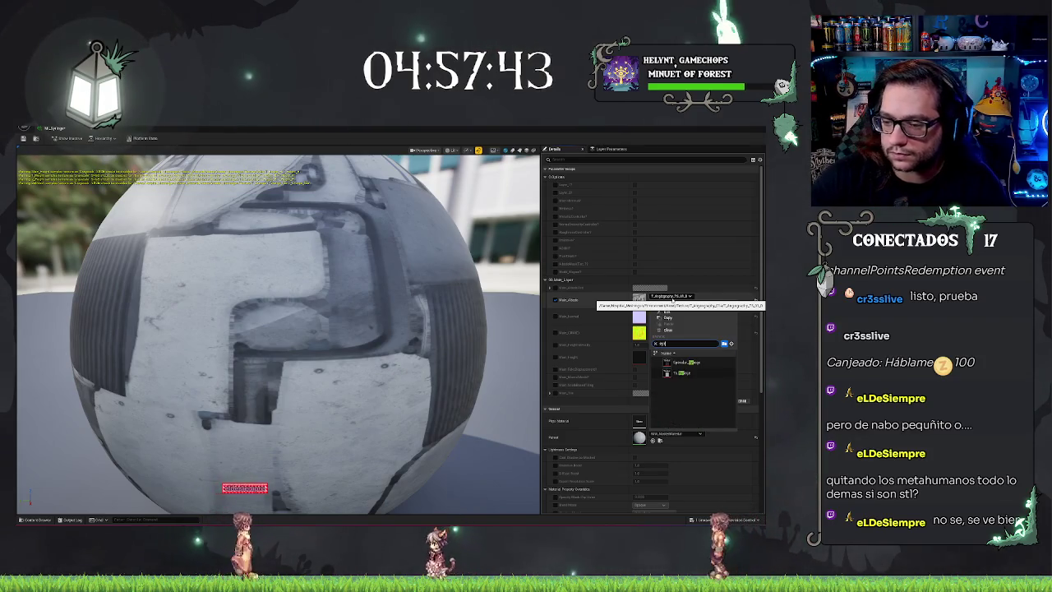
pyautogui.click(681, 373)
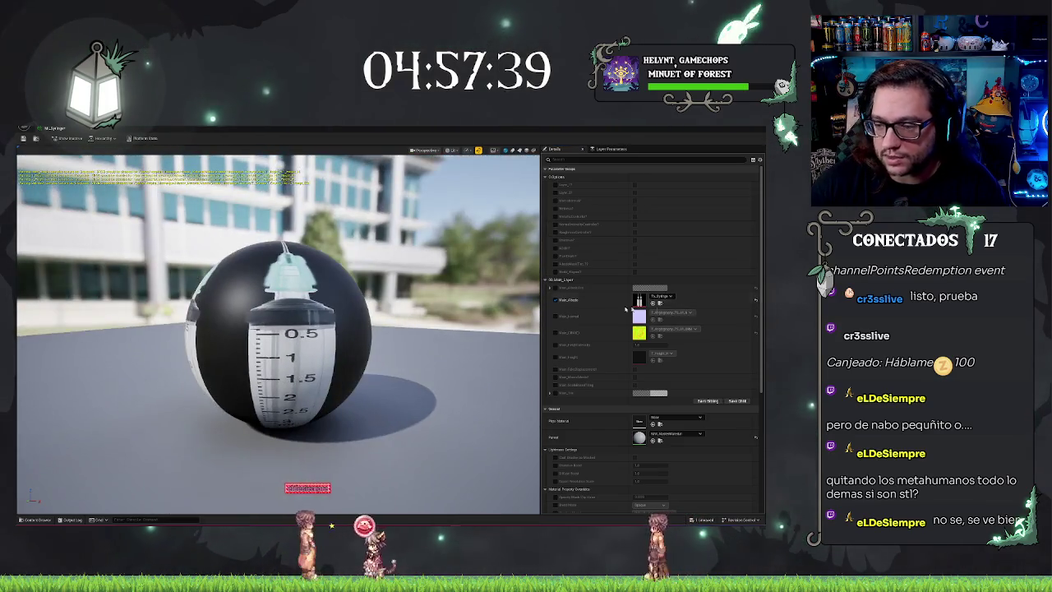
pyautogui.click(550, 393)
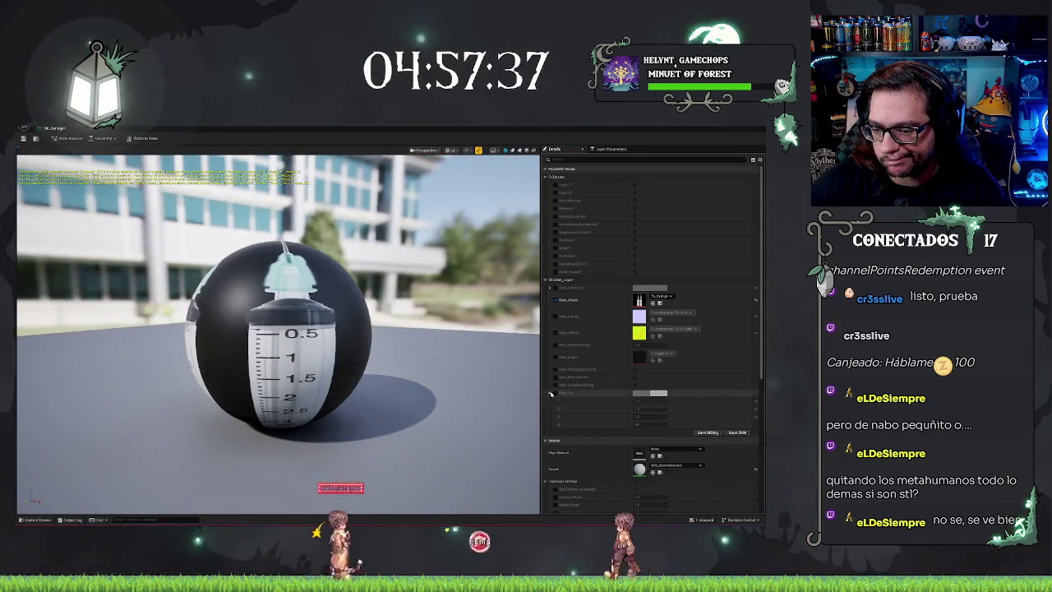
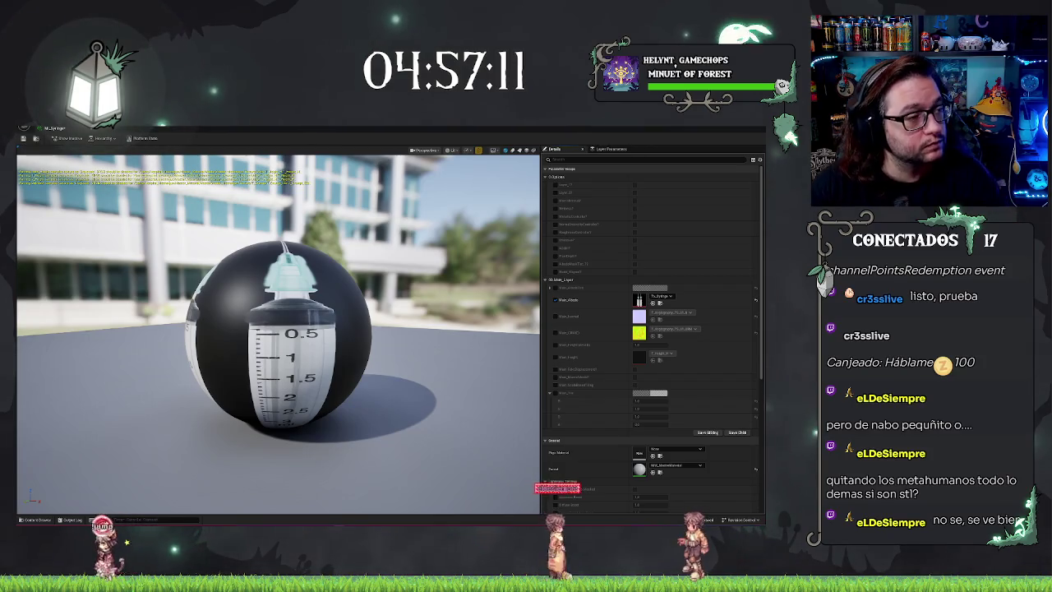
# Step: Dock the floating syringe material instance window in the main editor tab bar and return to the Main level
pyautogui.scroll(-3, 606, 315)
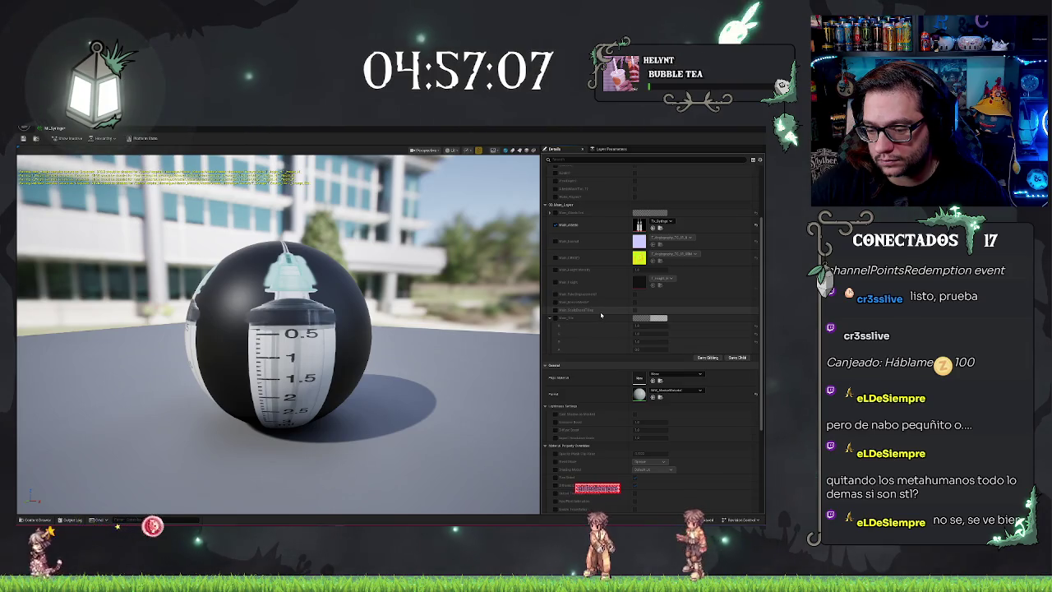
pyautogui.scroll(-3, 601, 315)
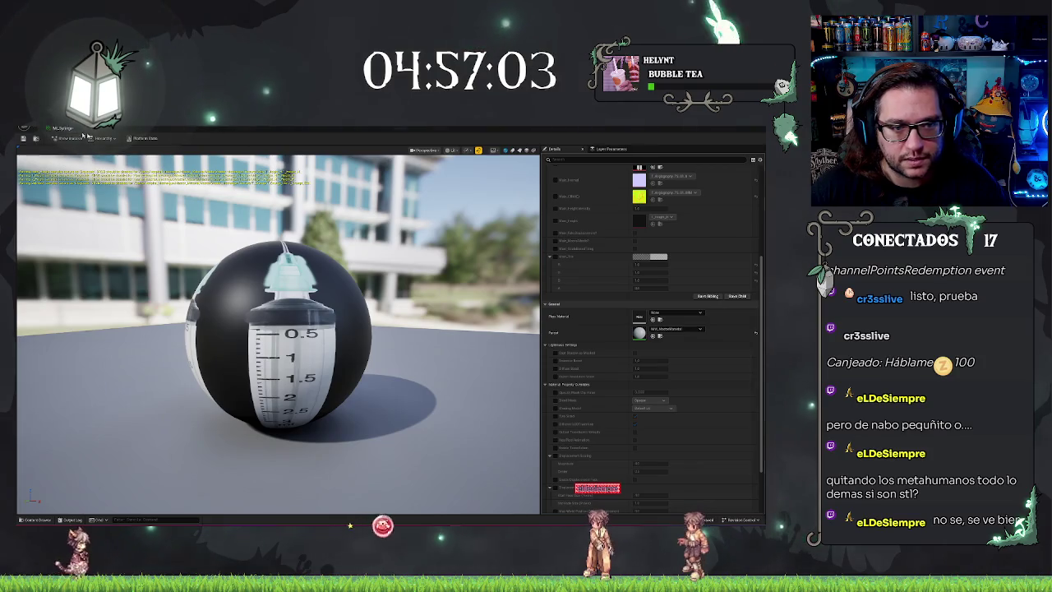
pyautogui.moveTo(57, 127)
pyautogui.mouseDown()
pyautogui.moveTo(575, 189)
pyautogui.moveTo(692, 129)
pyautogui.moveTo(716, 129)
pyautogui.mouseUp()
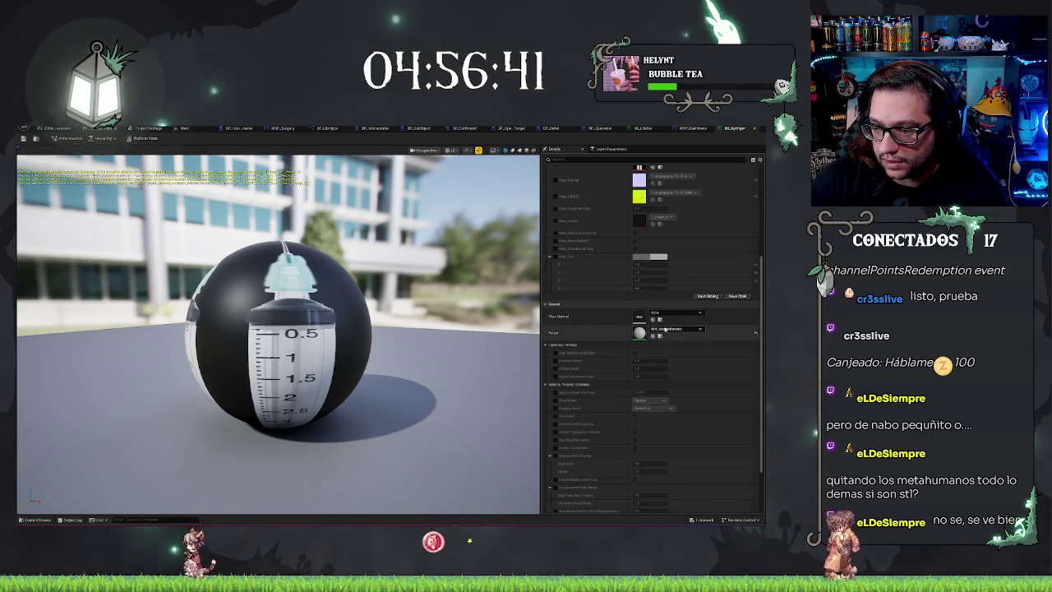
pyautogui.scroll(2, 659, 230)
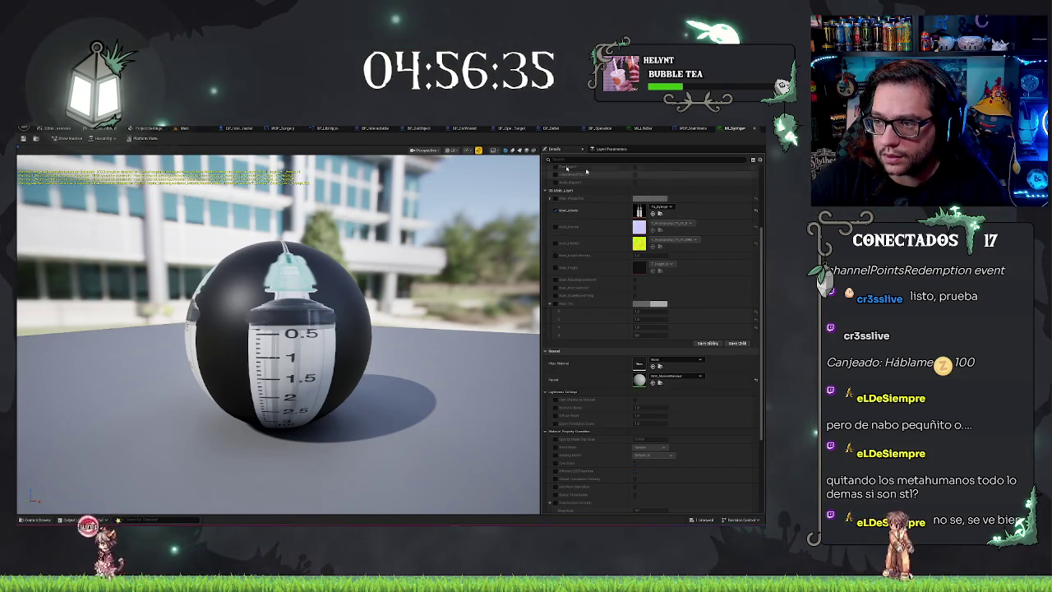
pyautogui.click(177, 129)
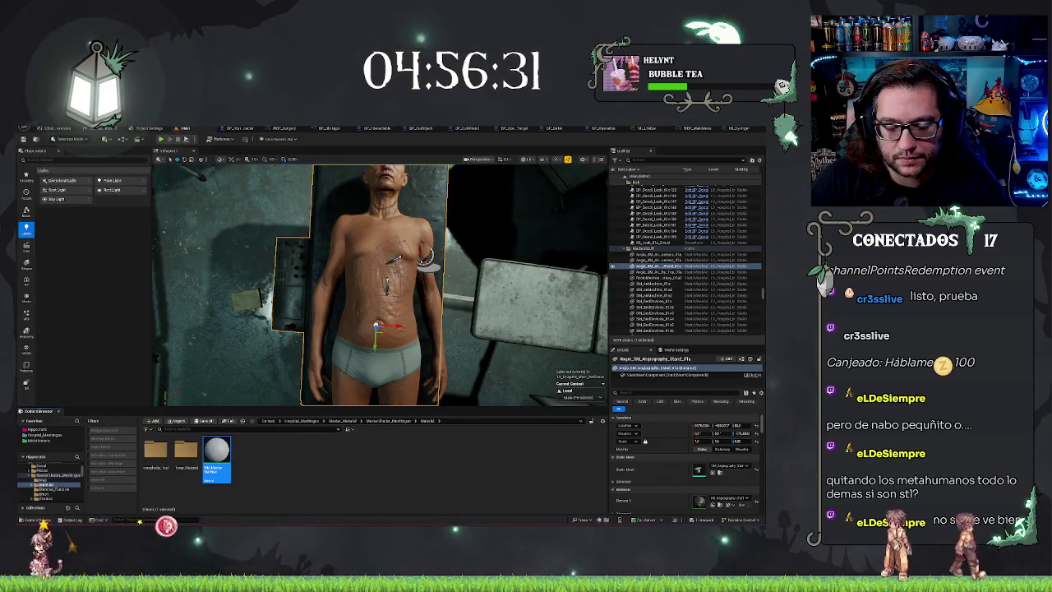
# Step: Open MM_MasterMaterial and frame its lower node group and the material output node
pyautogui.doubleClick(216, 457)
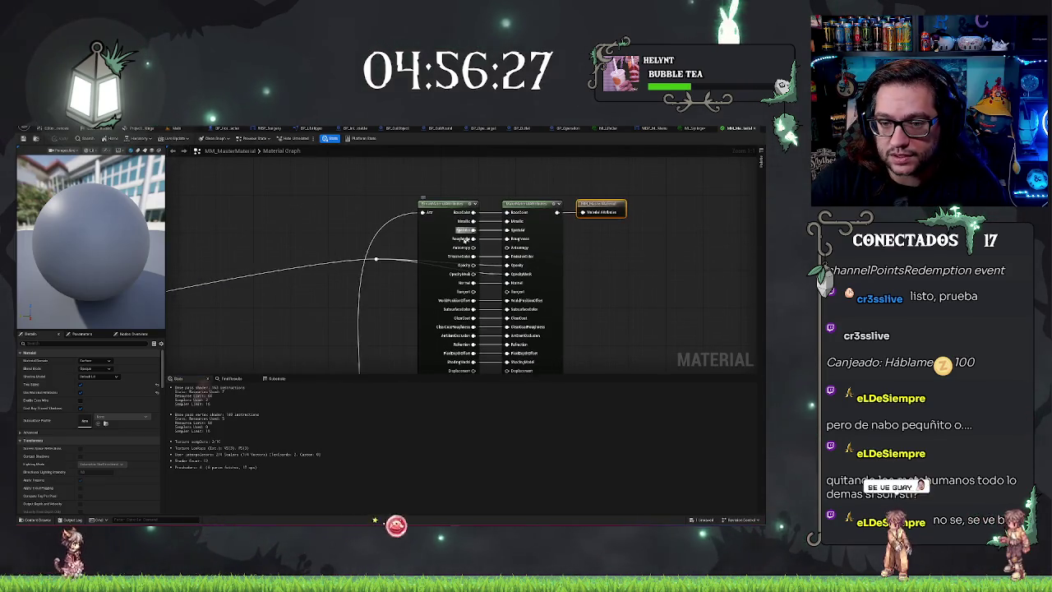
pyautogui.scroll(-4, 350, 241)
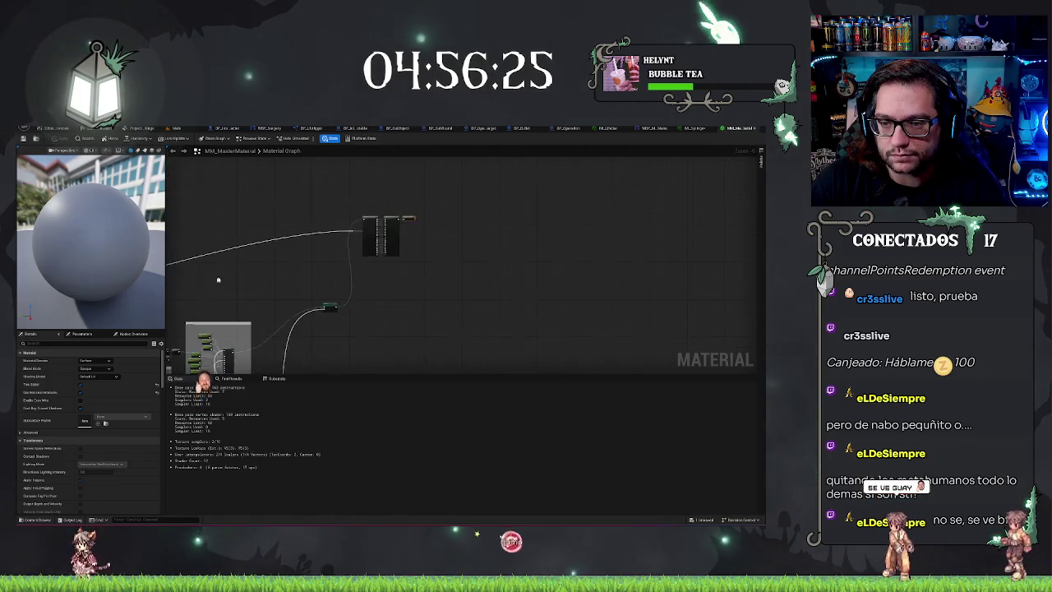
pyautogui.scroll(3, 218, 280)
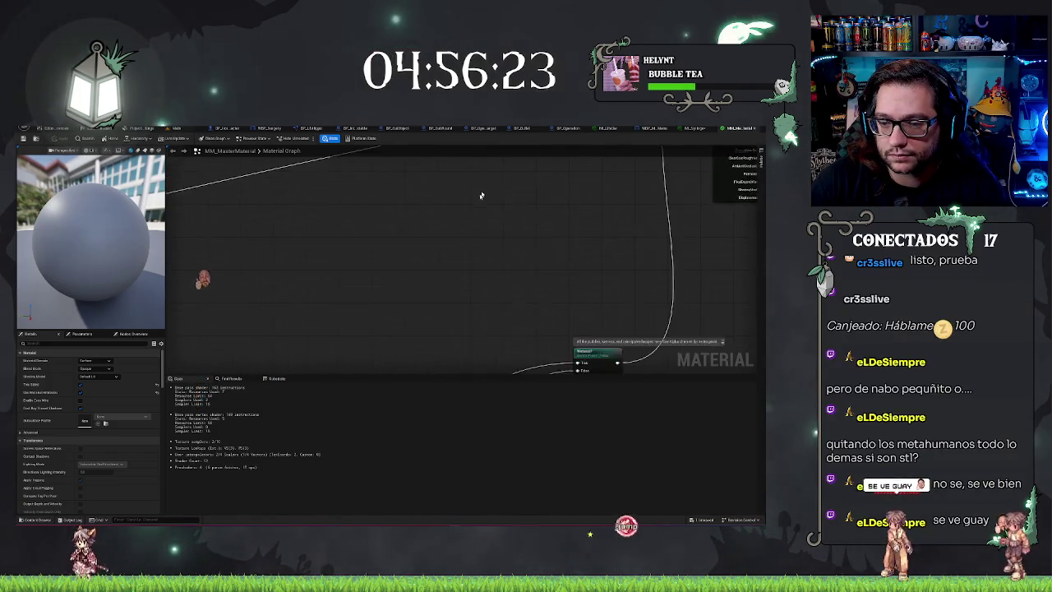
pyautogui.scroll(-3, 425, 253)
pyautogui.scroll(3, 514, 244)
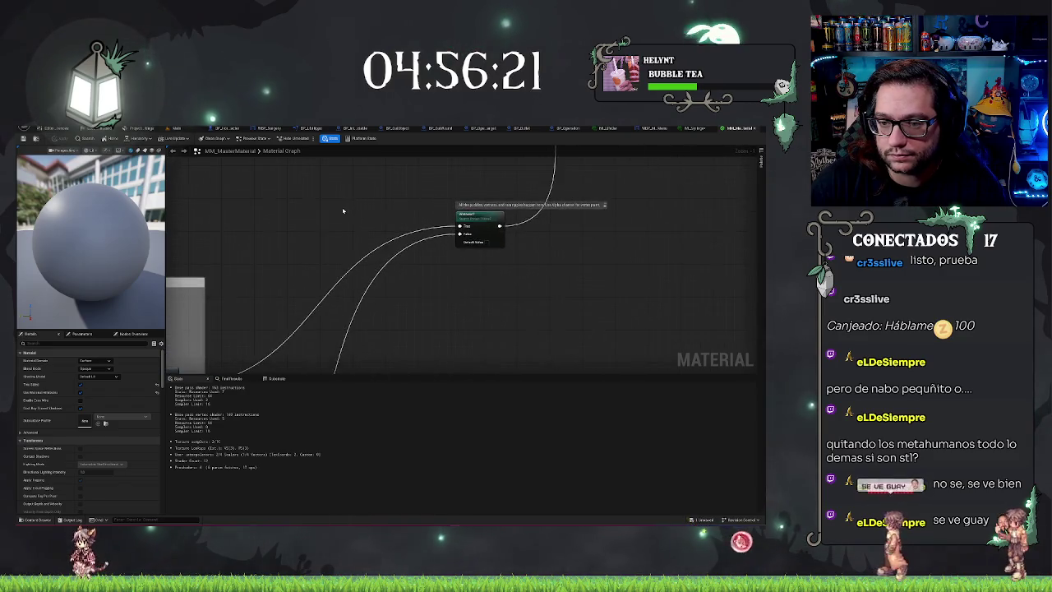
pyautogui.scroll(-3, 345, 211)
pyautogui.moveTo(534, 346); pyautogui.dragTo(560, 200)
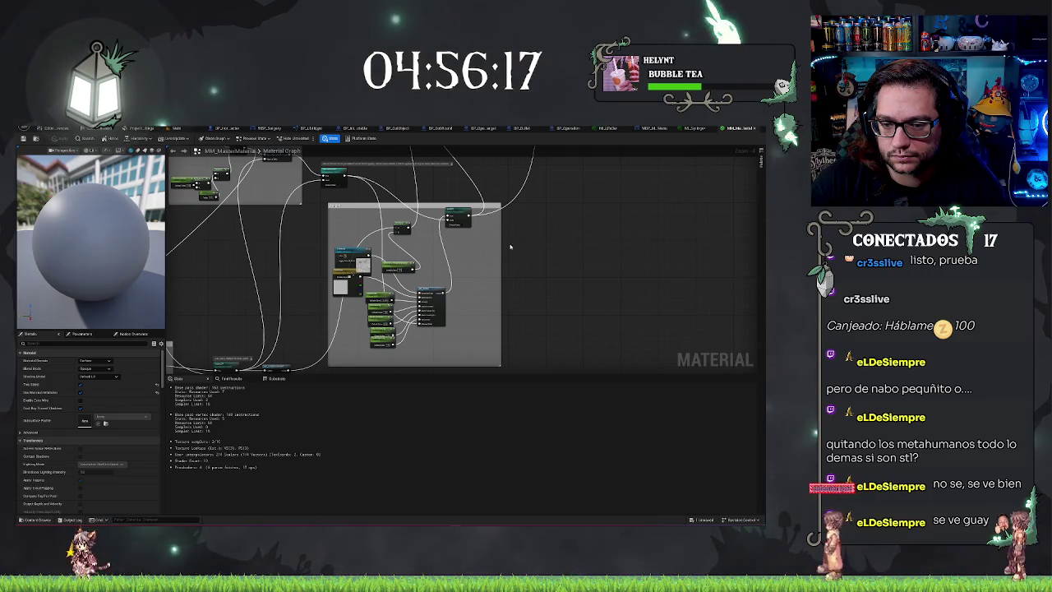
pyautogui.scroll(3, 493, 226)
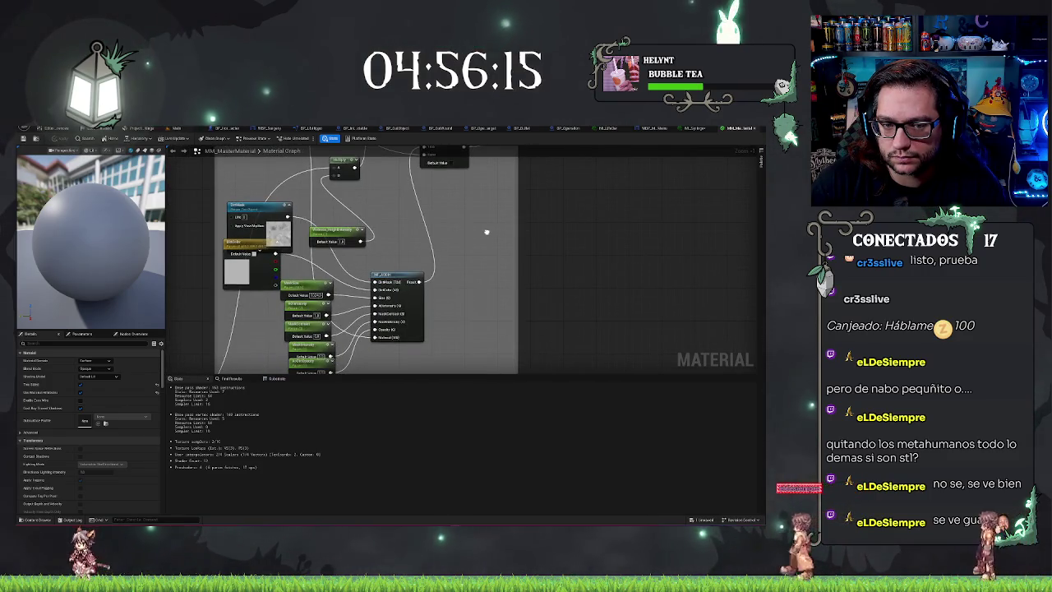
pyautogui.scroll(-5, 347, 254)
pyautogui.press('Home')
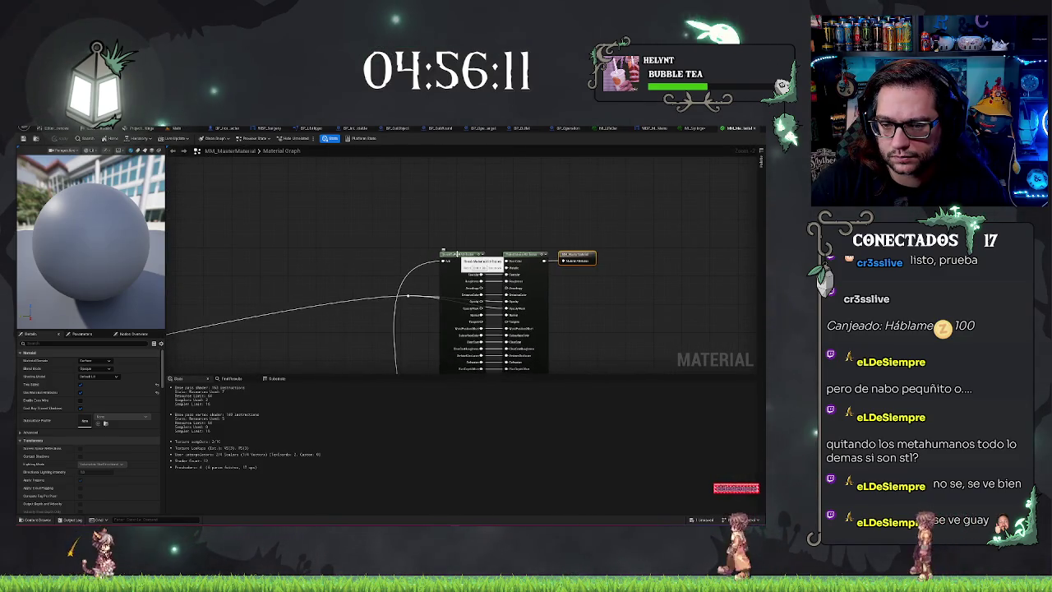
pyautogui.doubleClick(335, 279)
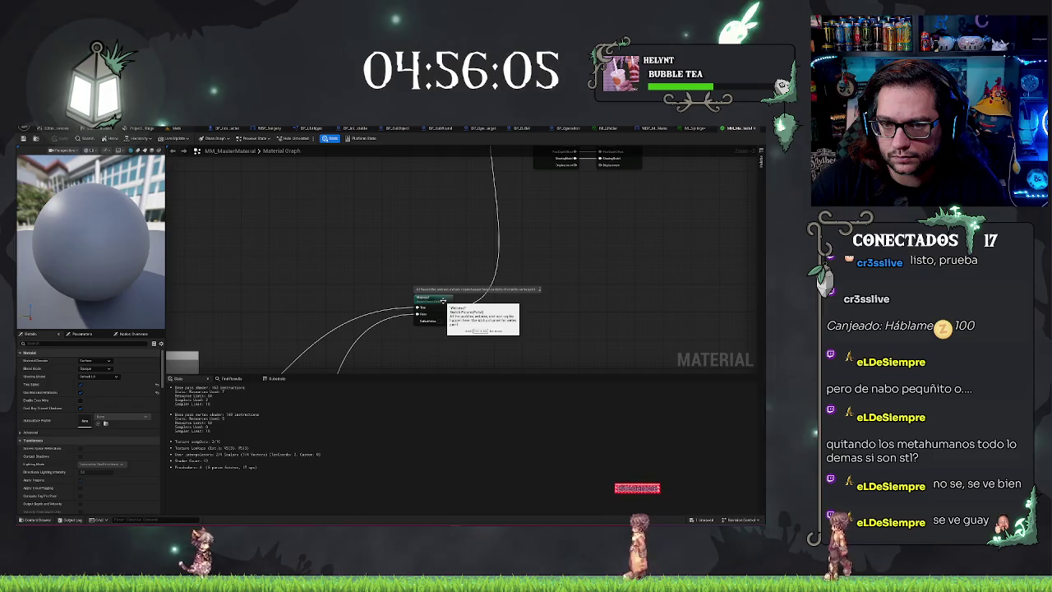
# Step: Pan the MM_MasterMaterial graph left to reveal the pink comment box and its nodes
pyautogui.scroll(-2, 325, 275)
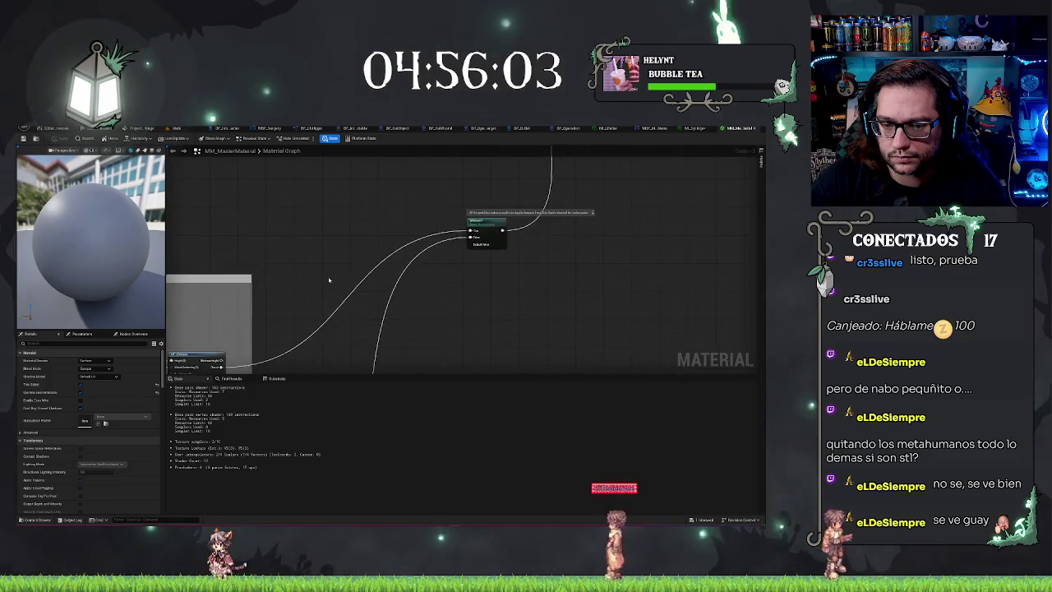
pyautogui.moveTo(302, 221); pyautogui.dragTo(500, 228)
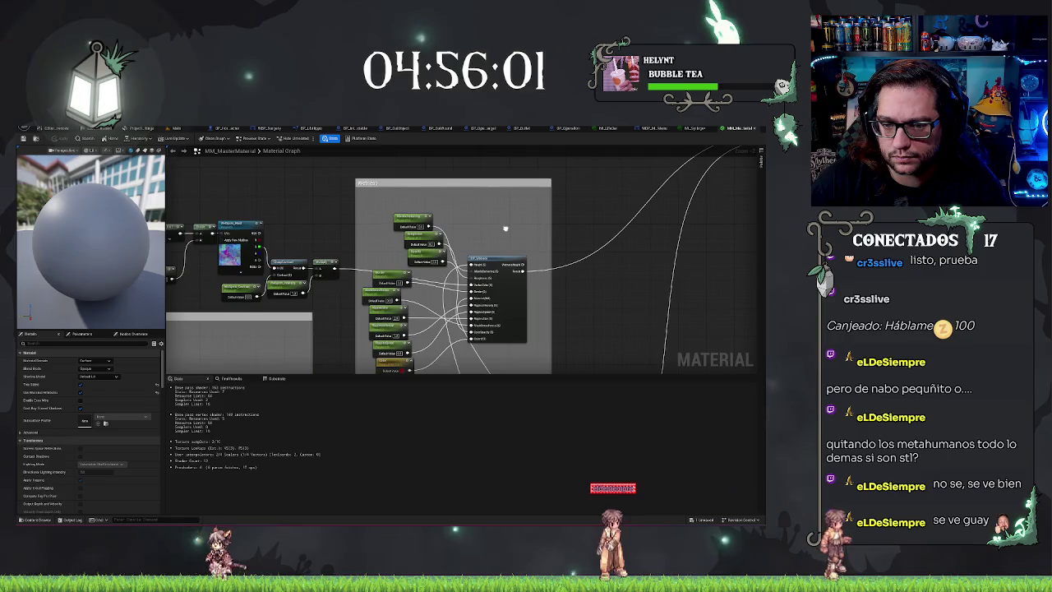
pyautogui.rightClick(492, 236)
pyautogui.moveTo(364, 240); pyautogui.dragTo(431, 236)
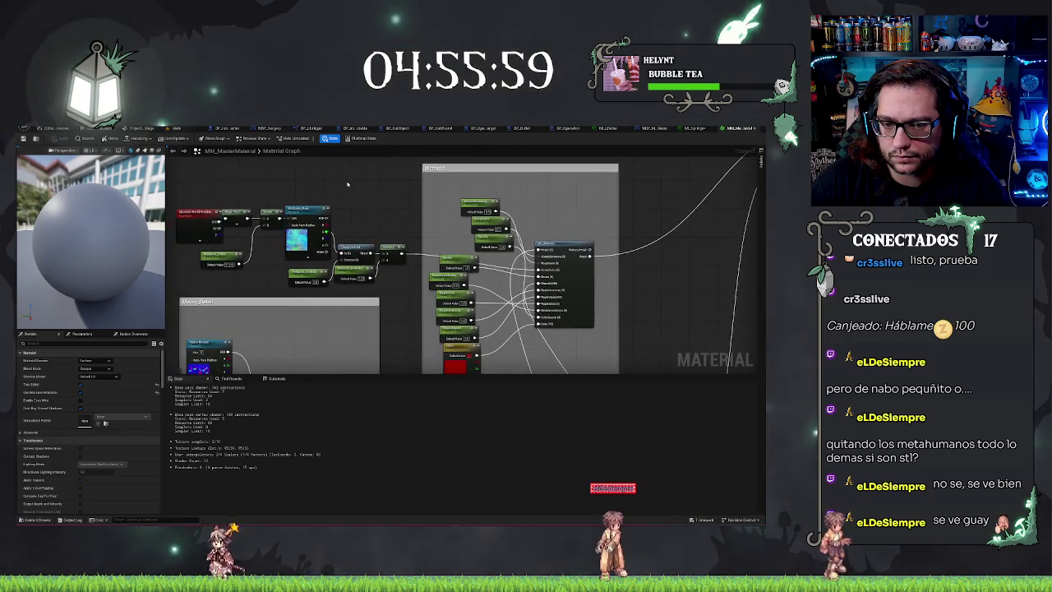
pyautogui.moveTo(344, 196); pyautogui.dragTo(395, 186)
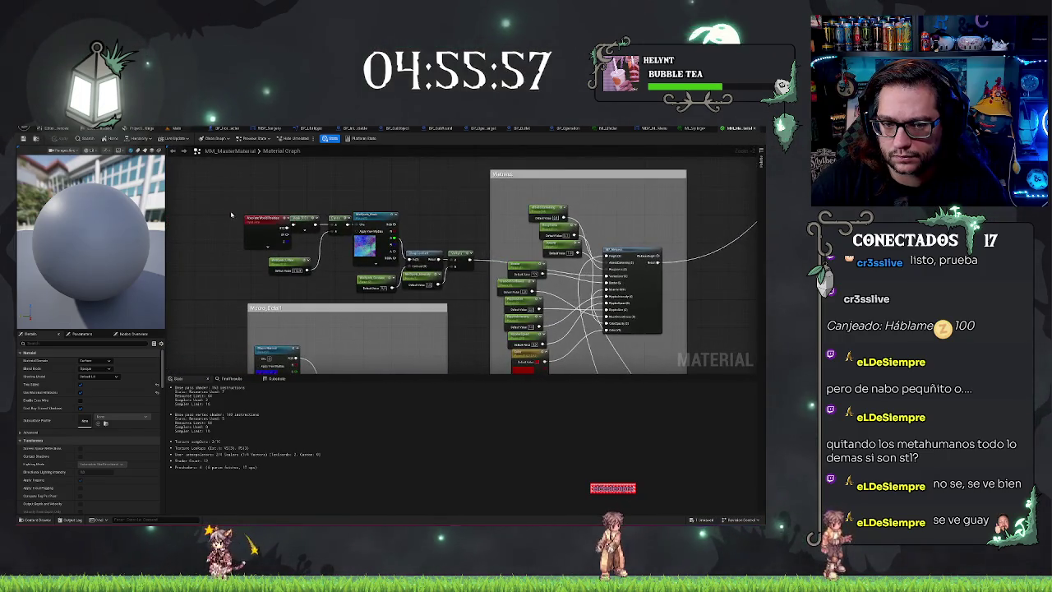
pyautogui.scroll(-3, 306, 216)
pyautogui.scroll(5, 268, 223)
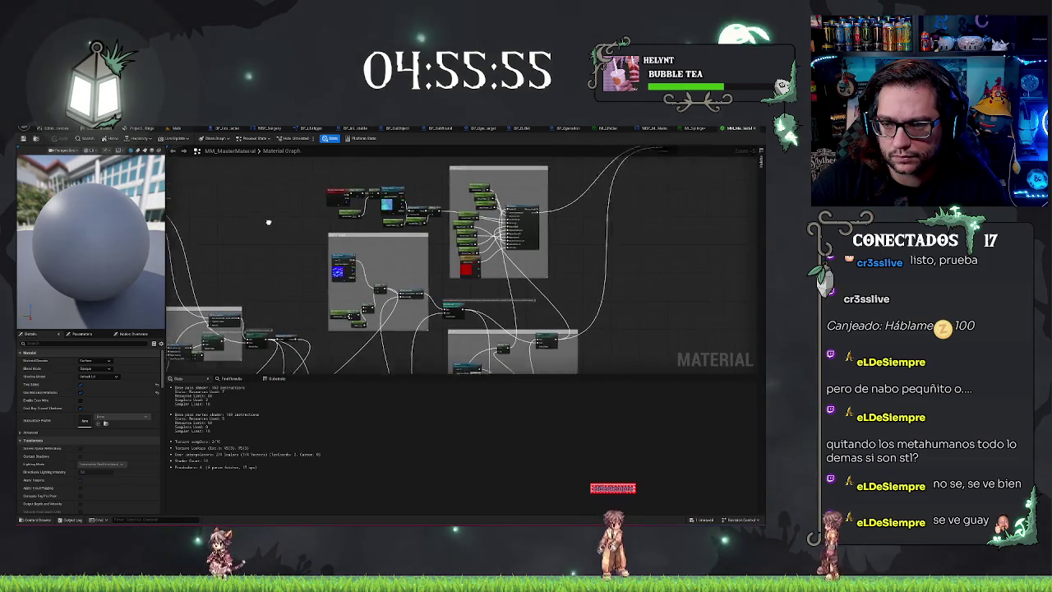
pyautogui.moveTo(345, 247); pyautogui.dragTo(674, 284)
pyautogui.scroll(-4, 317, 324)
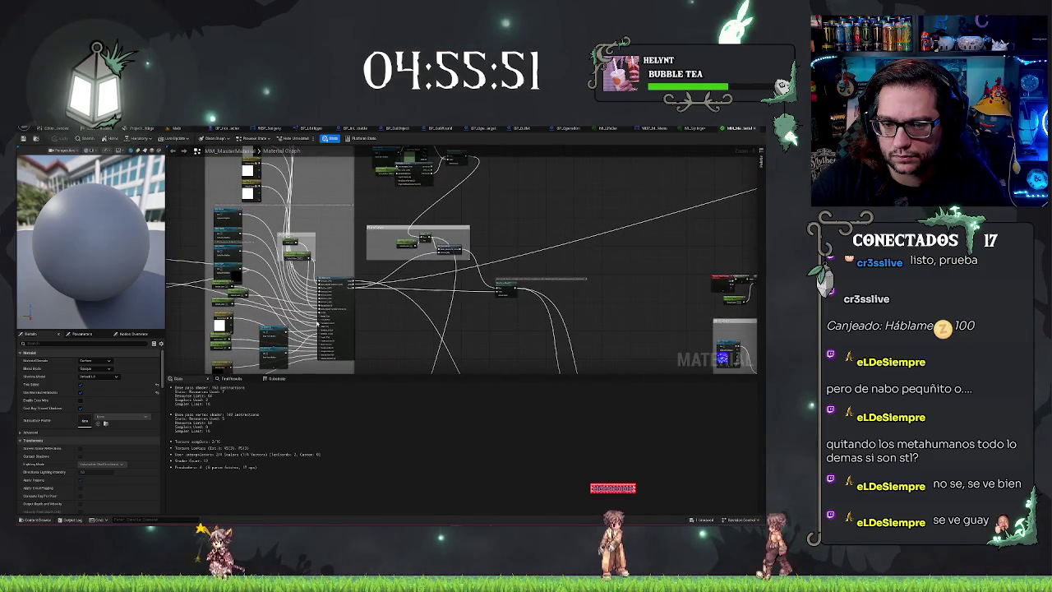
pyautogui.scroll(5, 396, 312)
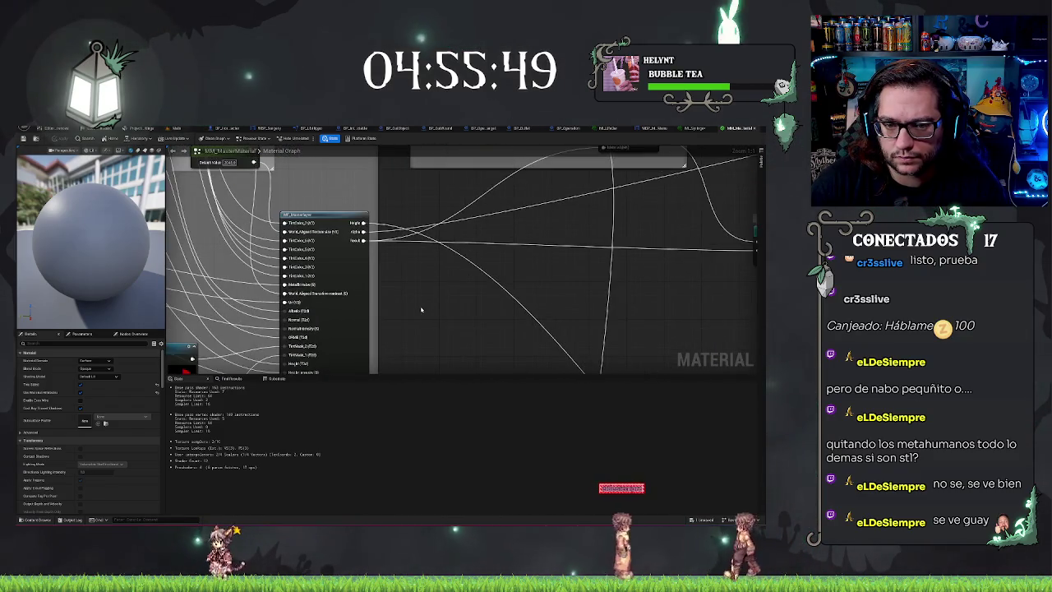
pyautogui.moveTo(420, 309); pyautogui.dragTo(520, 247)
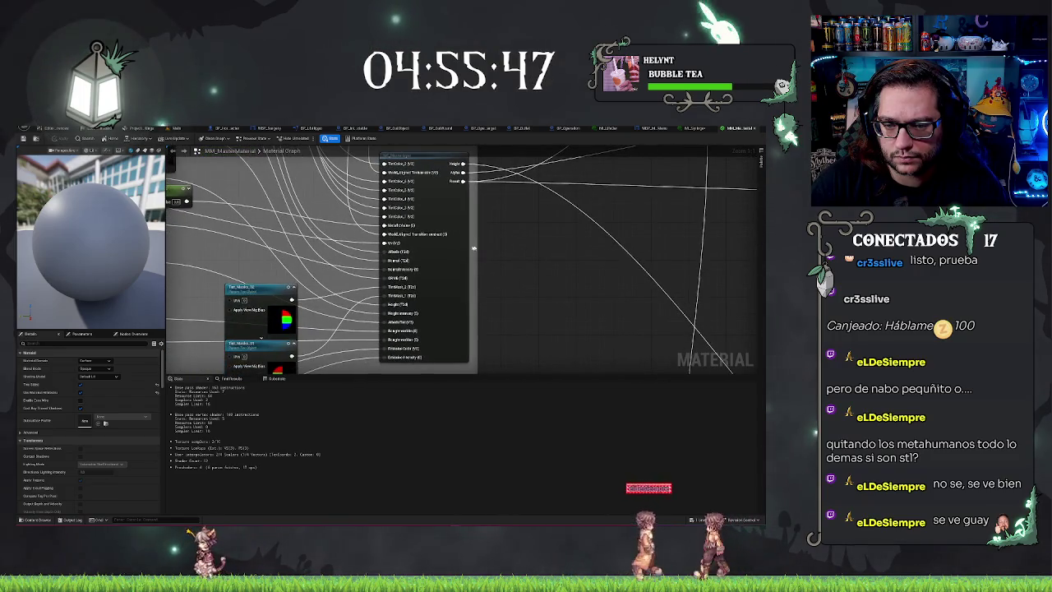
pyautogui.scroll(-5, 530, 322)
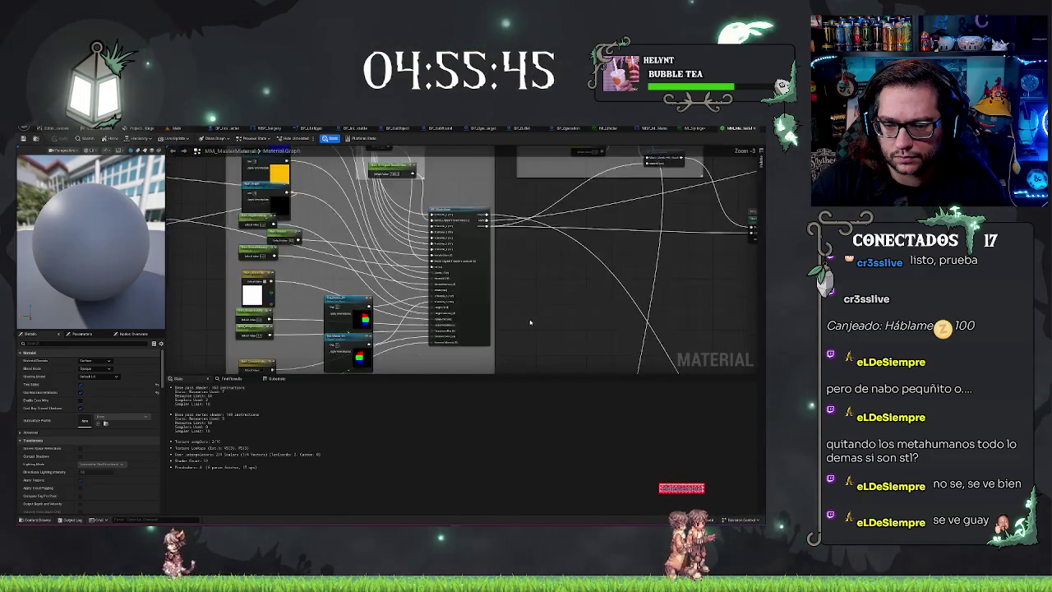
# Step: Frame the Parallax comment group and the nearby texture nodes feeding the attribute nodes
pyautogui.press('f')
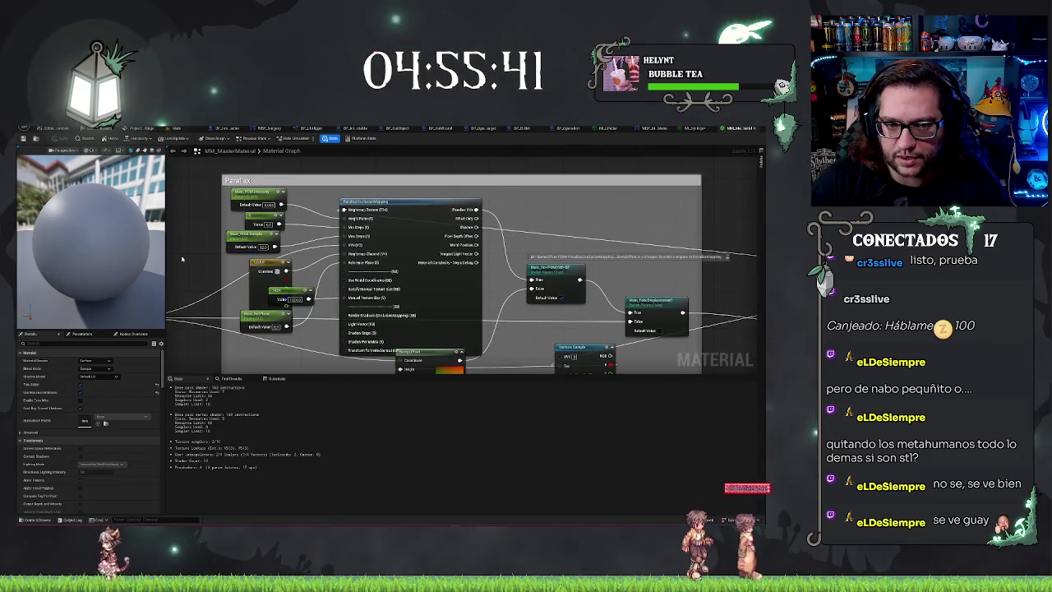
pyautogui.scroll(-8, 309, 283)
pyautogui.scroll(5, 265, 302)
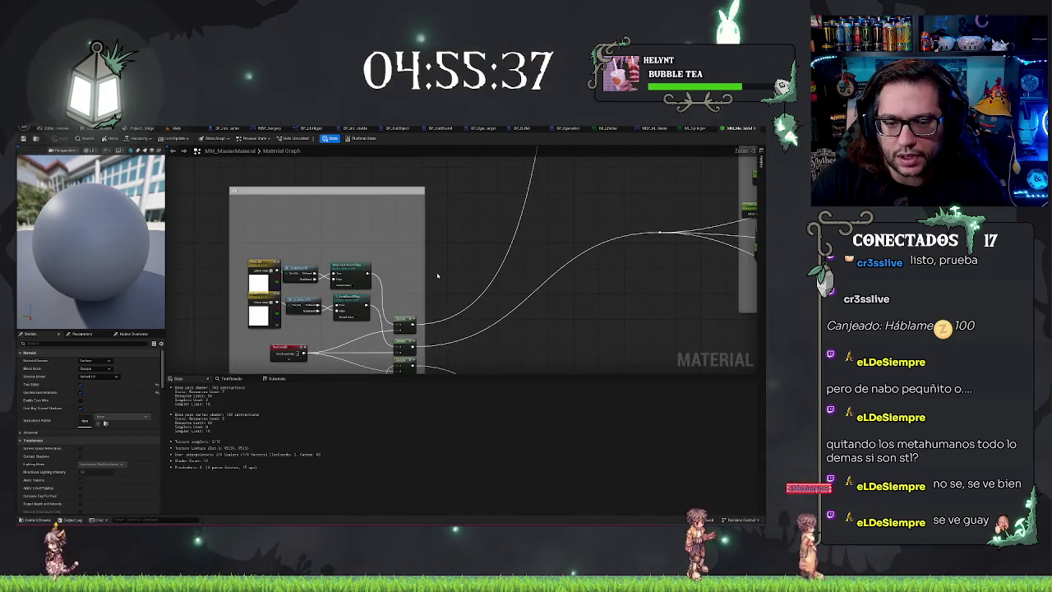
pyautogui.moveTo(430, 276); pyautogui.dragTo(532, 189)
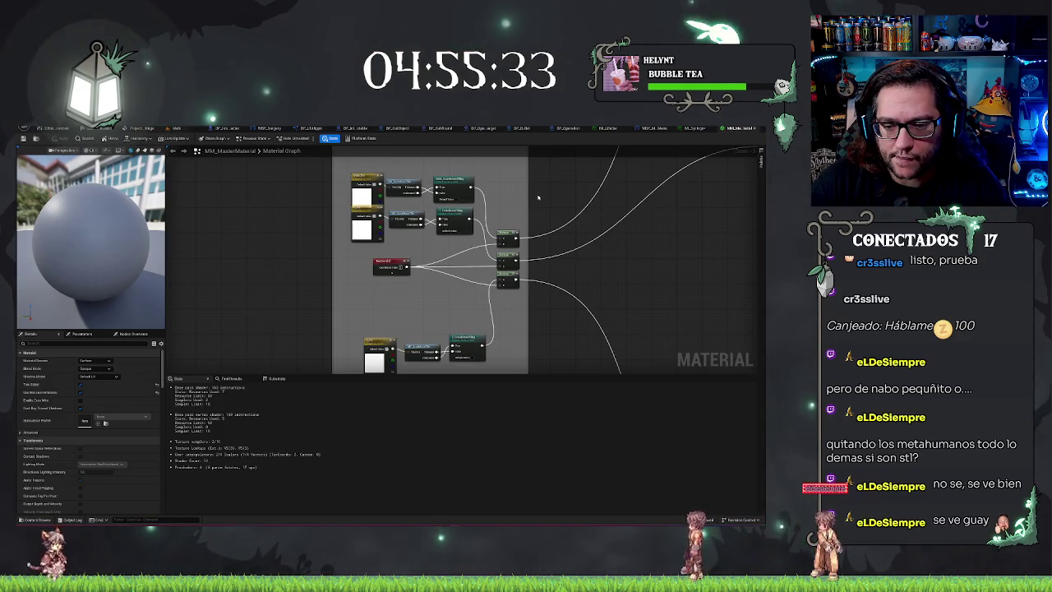
pyautogui.moveTo(629, 287)
pyautogui.mouseDown()
pyautogui.moveTo(422, 324)
pyautogui.moveTo(403, 263)
pyautogui.moveTo(489, 223)
pyautogui.mouseUp()
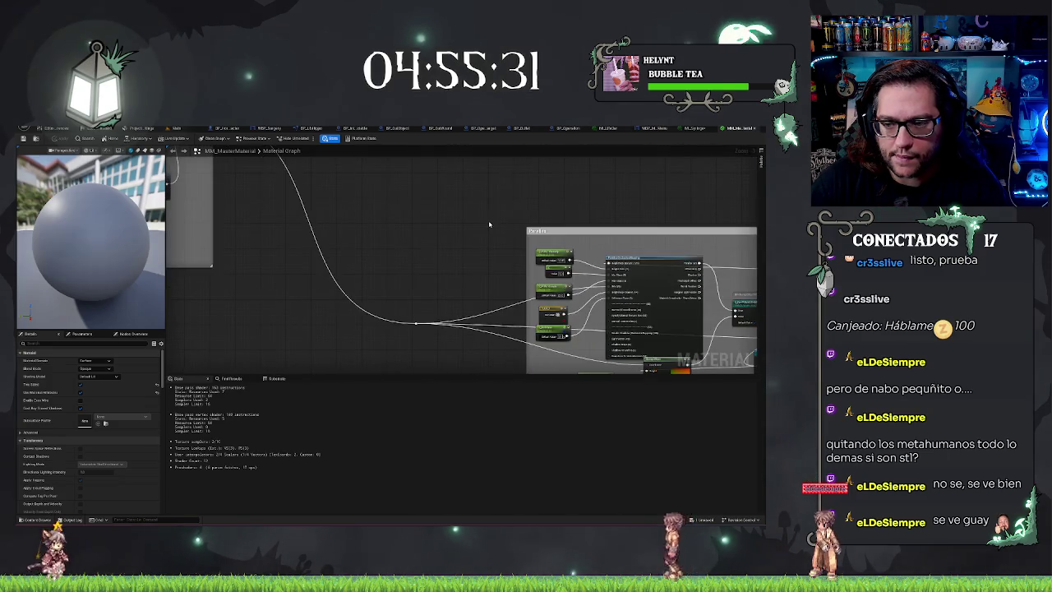
pyautogui.scroll(-3, 488, 223)
pyautogui.scroll(2, 500, 324)
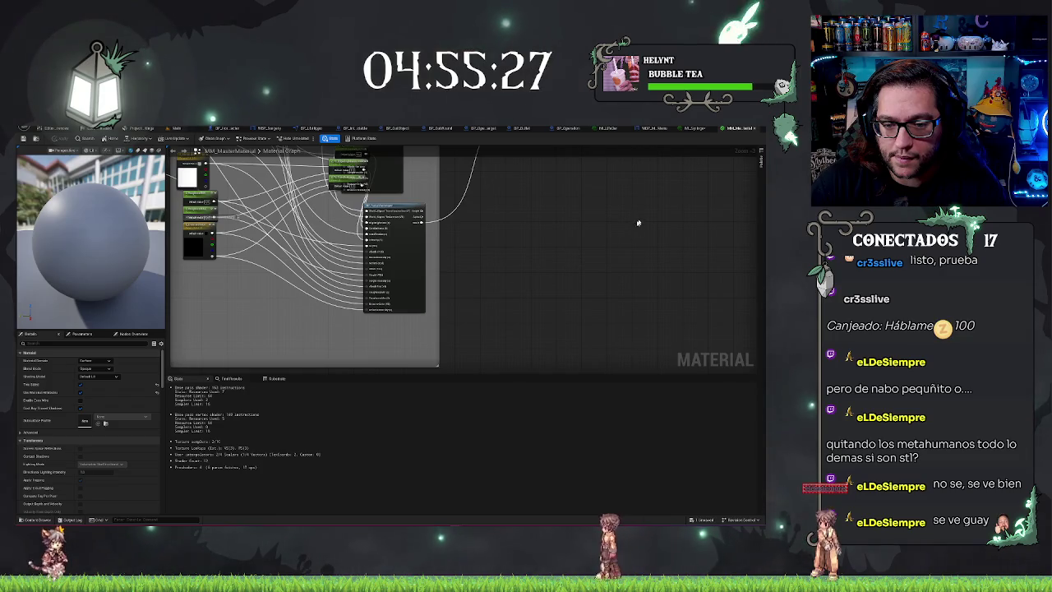
pyautogui.scroll(-5, 497, 233)
pyautogui.scroll(9, 497, 232)
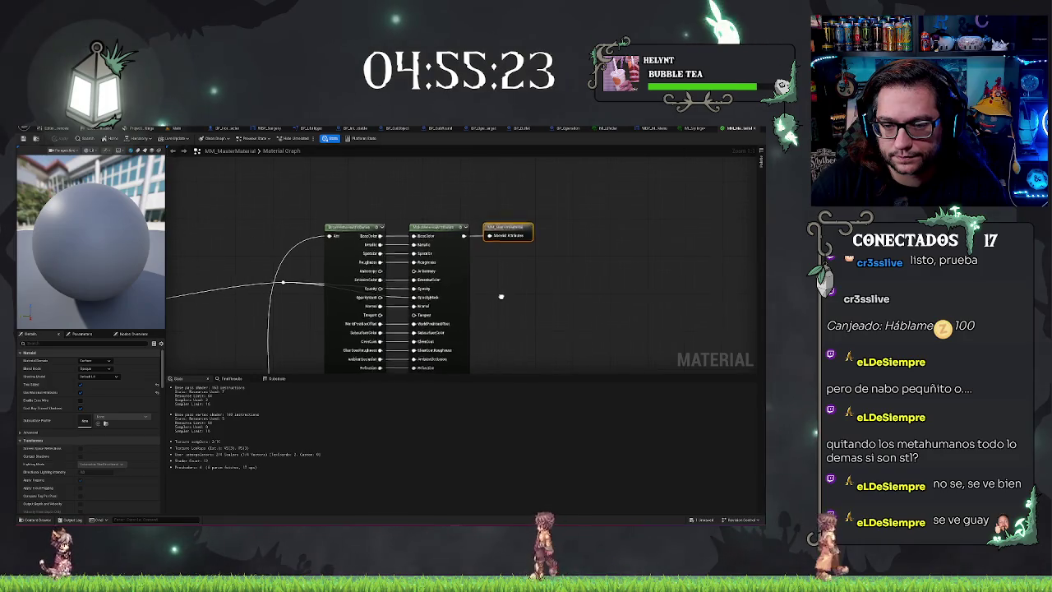
pyautogui.moveTo(500, 297); pyautogui.dragTo(544, 281)
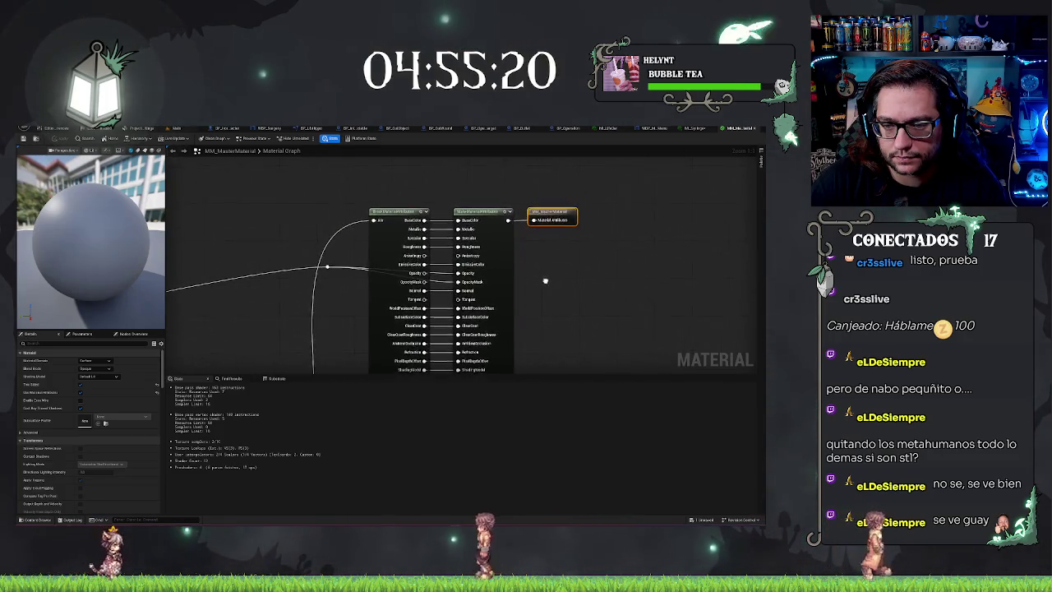
pyautogui.rightClick(475, 246)
pyautogui.click(575, 307)
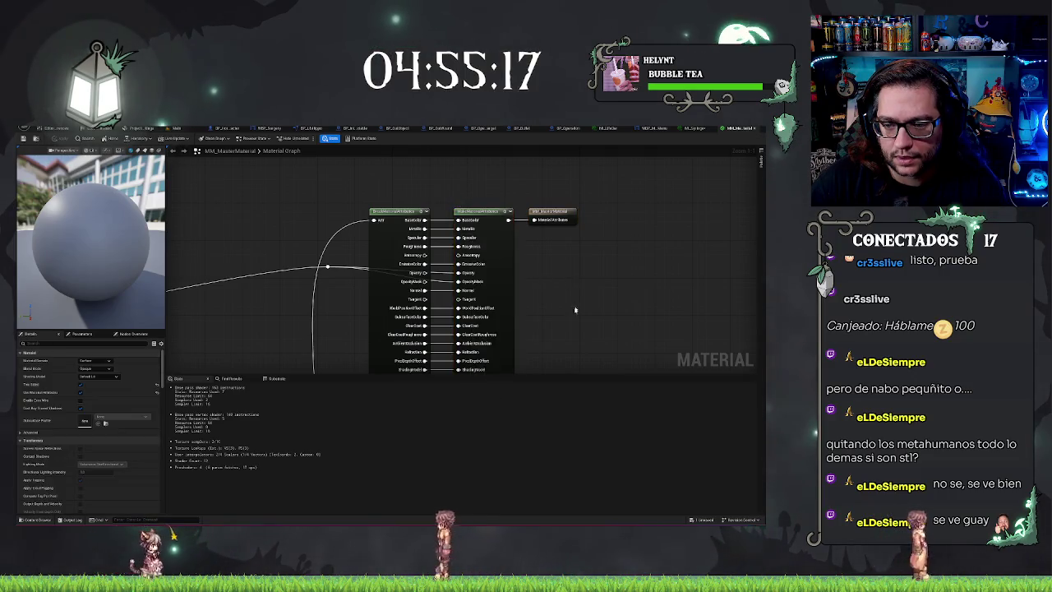
pyautogui.moveTo(575, 307); pyautogui.dragTo(648, 192)
pyautogui.write('specular')
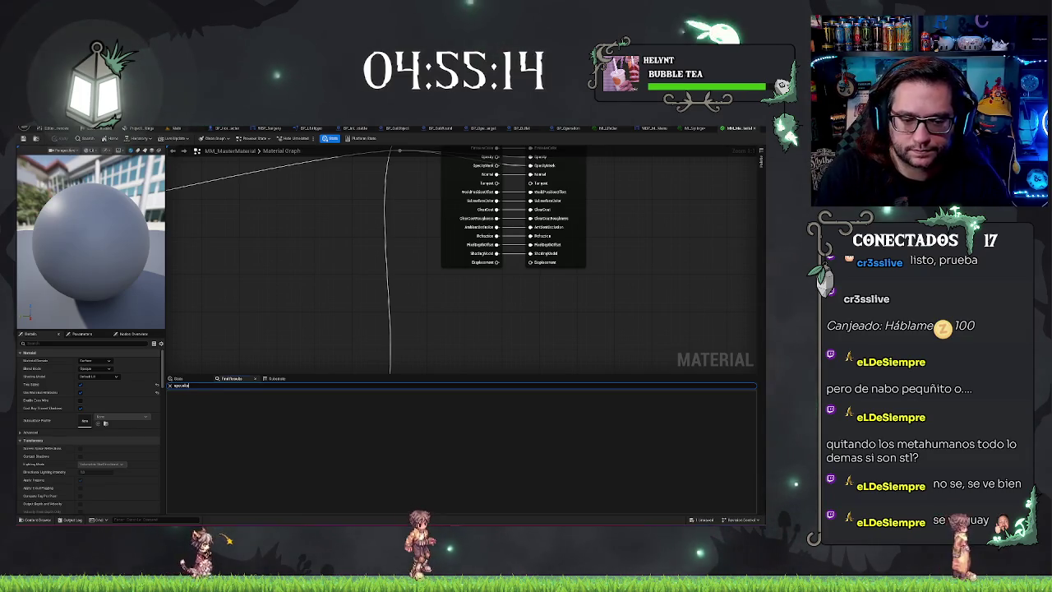
pyautogui.press('Return')
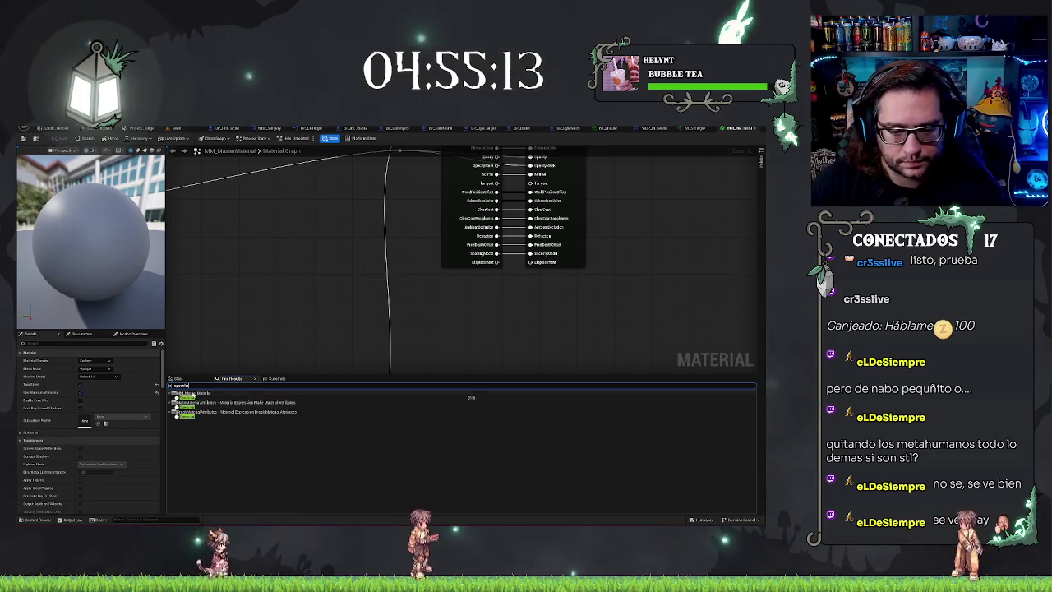
pyautogui.click(186, 399)
pyautogui.click(188, 407)
pyautogui.click(191, 416)
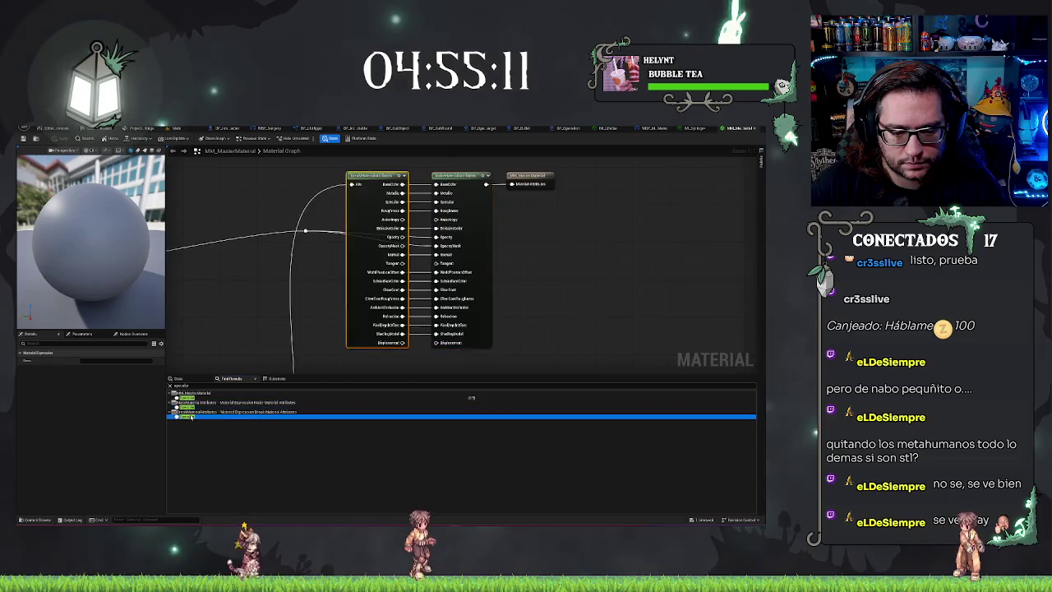
pyautogui.scroll(-5, 427, 249)
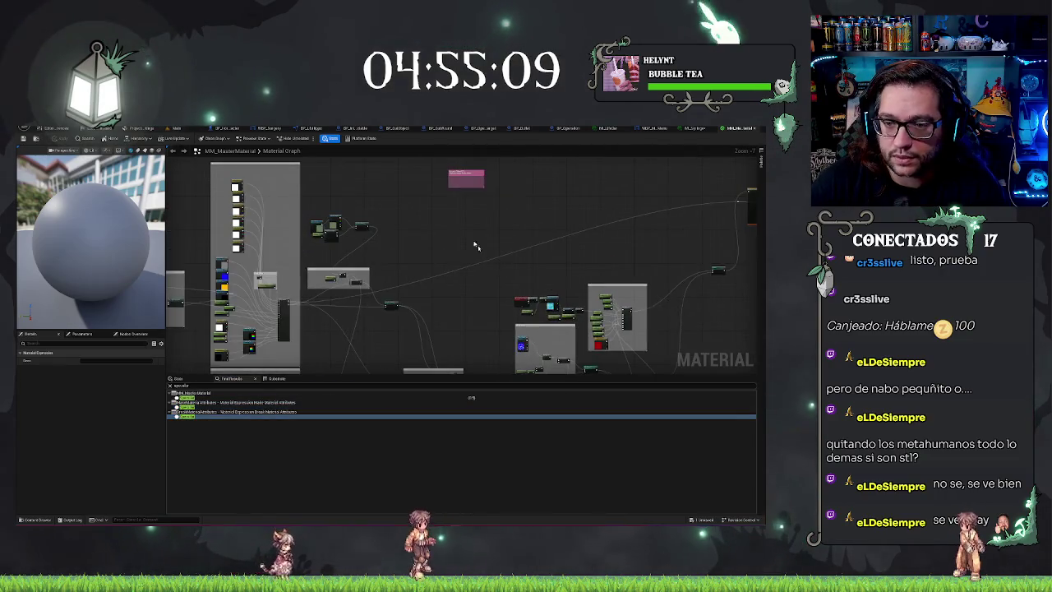
pyautogui.scroll(4, 469, 312)
pyautogui.moveTo(469, 312)
pyautogui.mouseDown()
pyautogui.moveTo(413, 352)
pyautogui.moveTo(576, 235)
pyautogui.mouseUp()
pyautogui.scroll(-5, 575, 235)
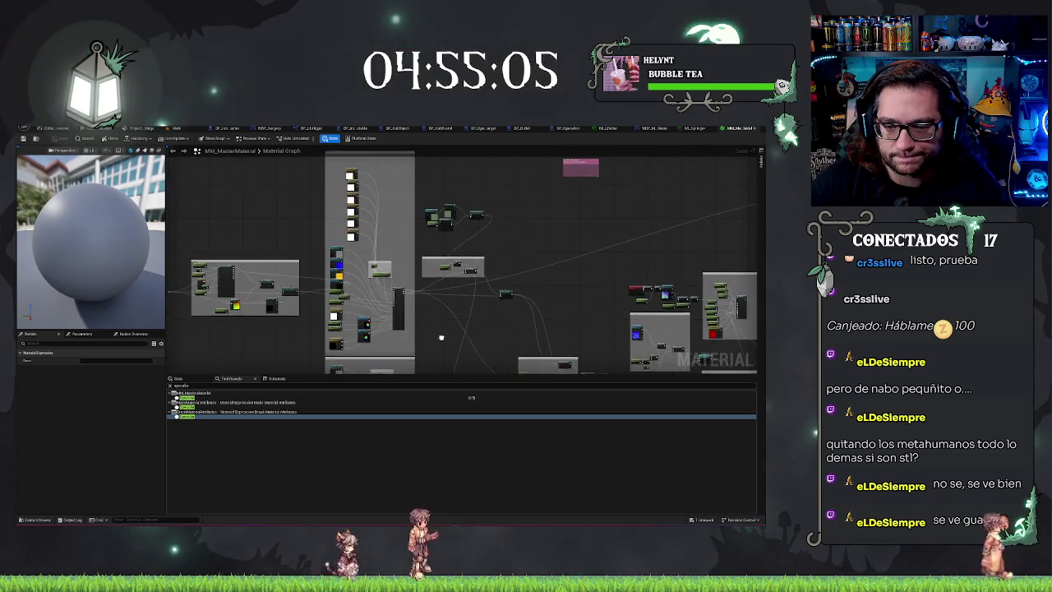
pyautogui.moveTo(441, 337); pyautogui.dragTo(490, 175)
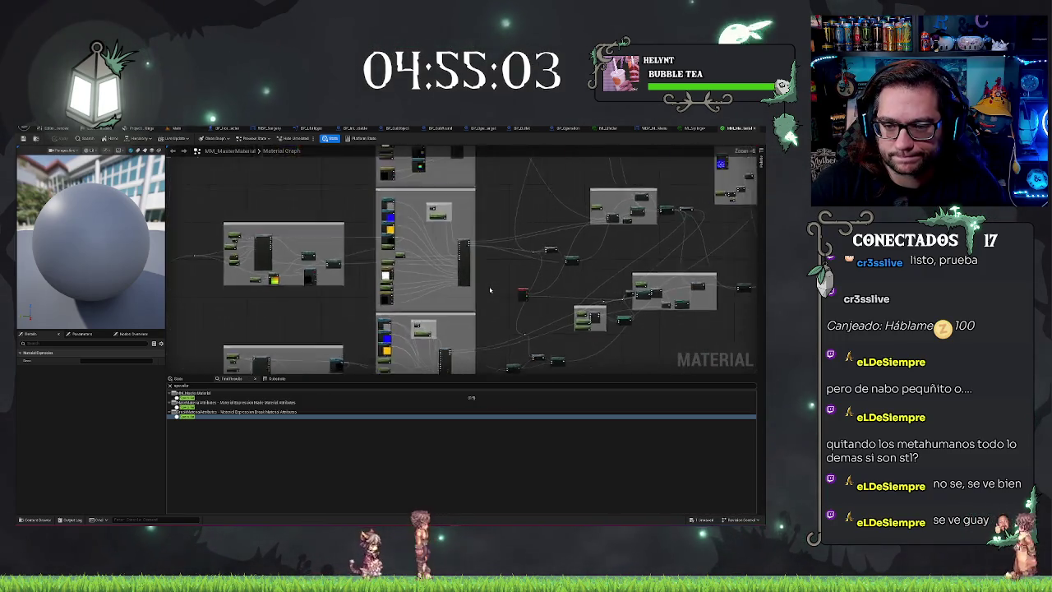
pyautogui.scroll(5, 481, 288)
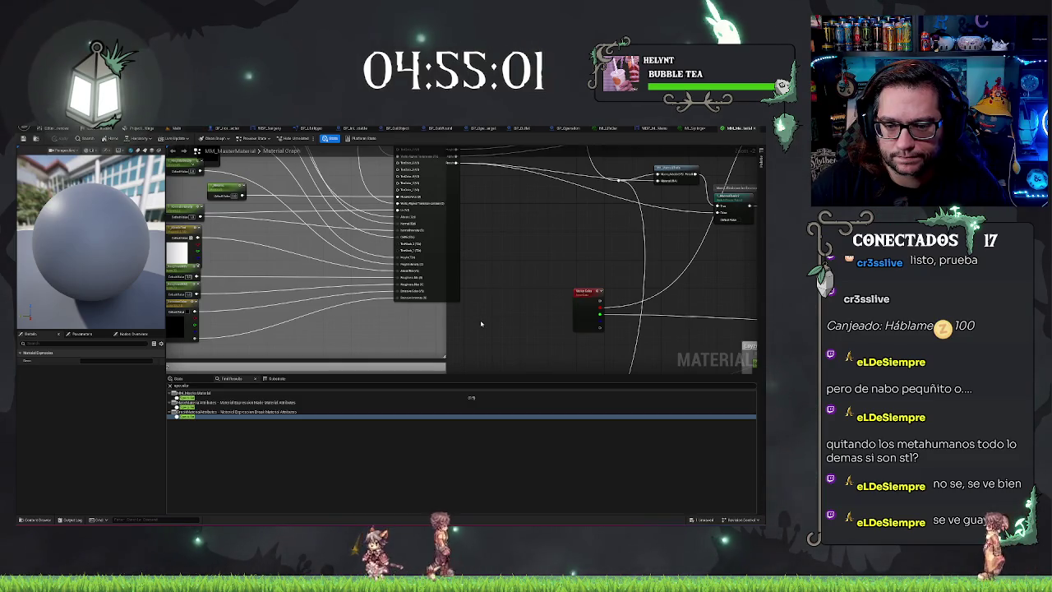
pyautogui.scroll(2, 481, 323)
pyautogui.scroll(-5, 486, 314)
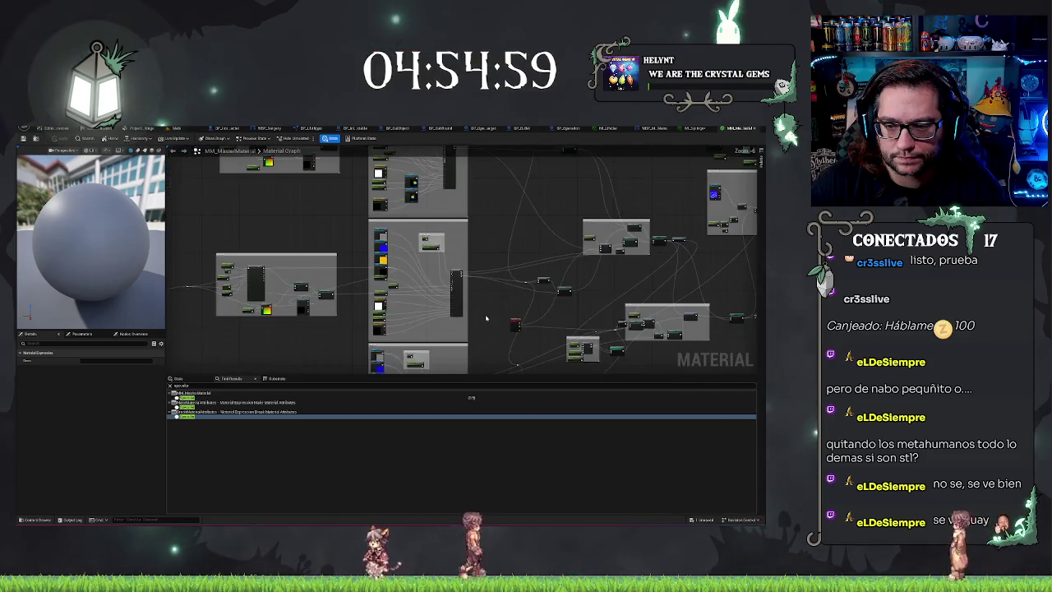
pyautogui.scroll(6, 523, 281)
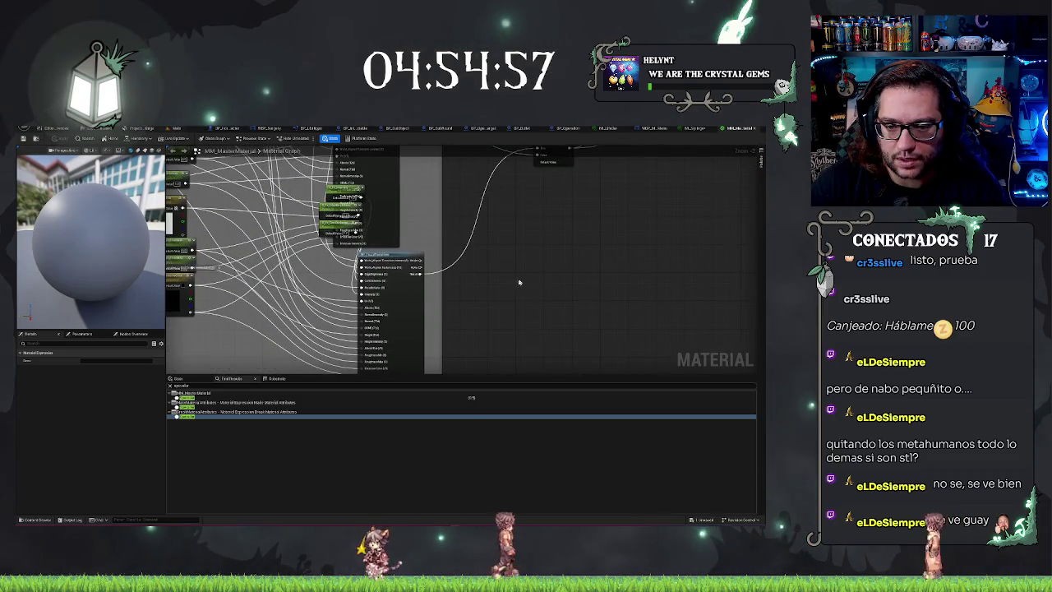
pyautogui.moveTo(506, 293); pyautogui.dragTo(496, 285)
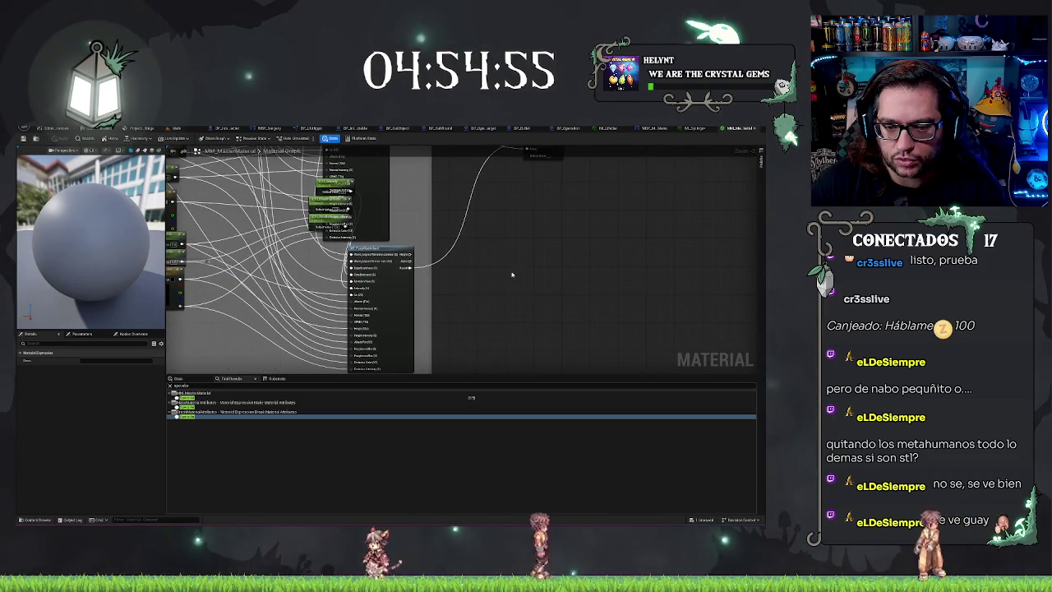
pyautogui.click(194, 379)
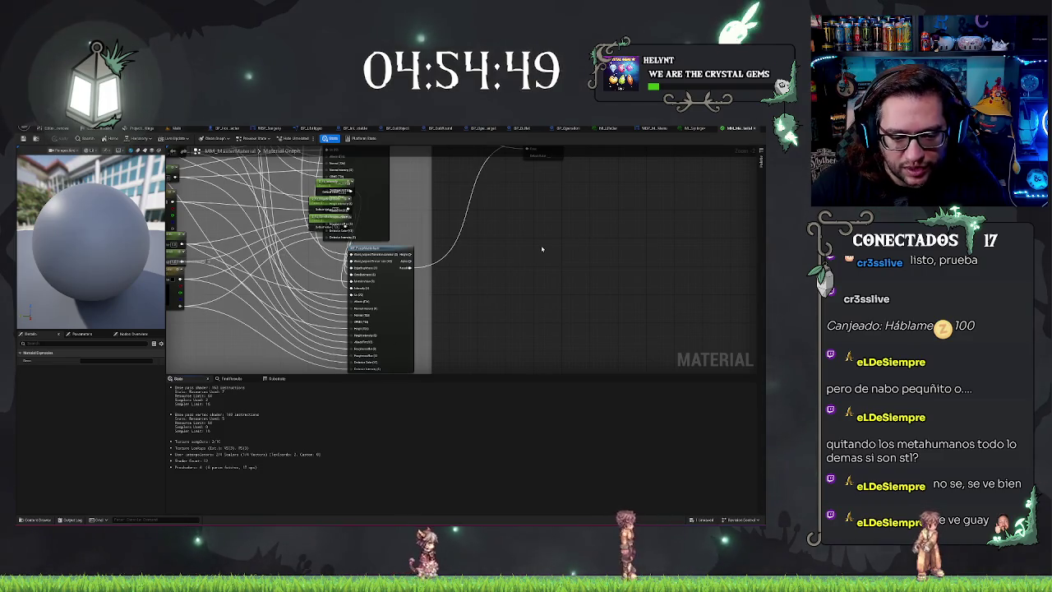
pyautogui.scroll(-6, 544, 236)
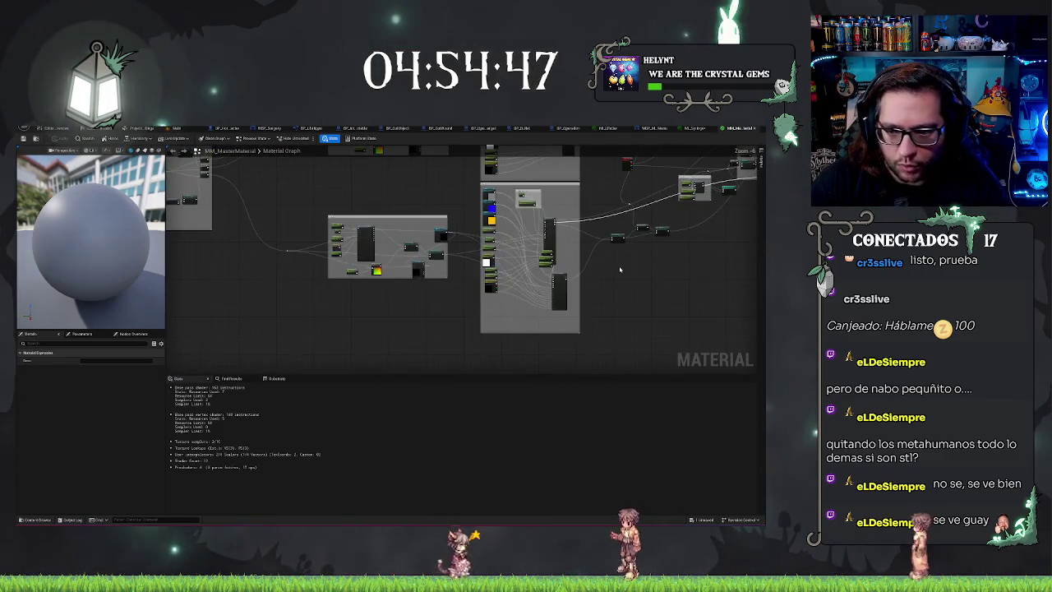
pyautogui.scroll(-5, 299, 258)
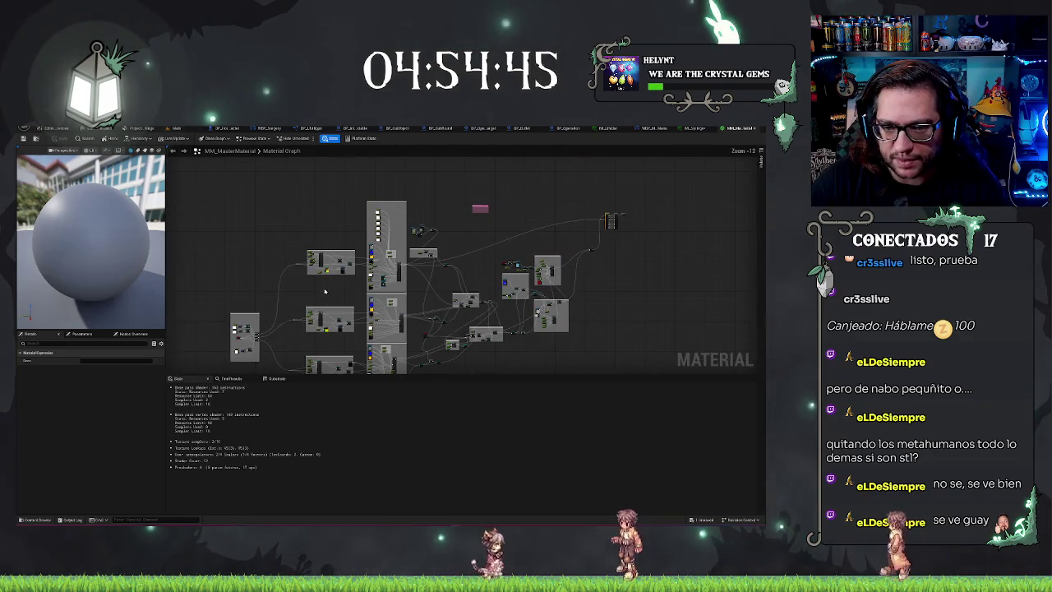
pyautogui.moveTo(617, 329); pyautogui.dragTo(581, 303)
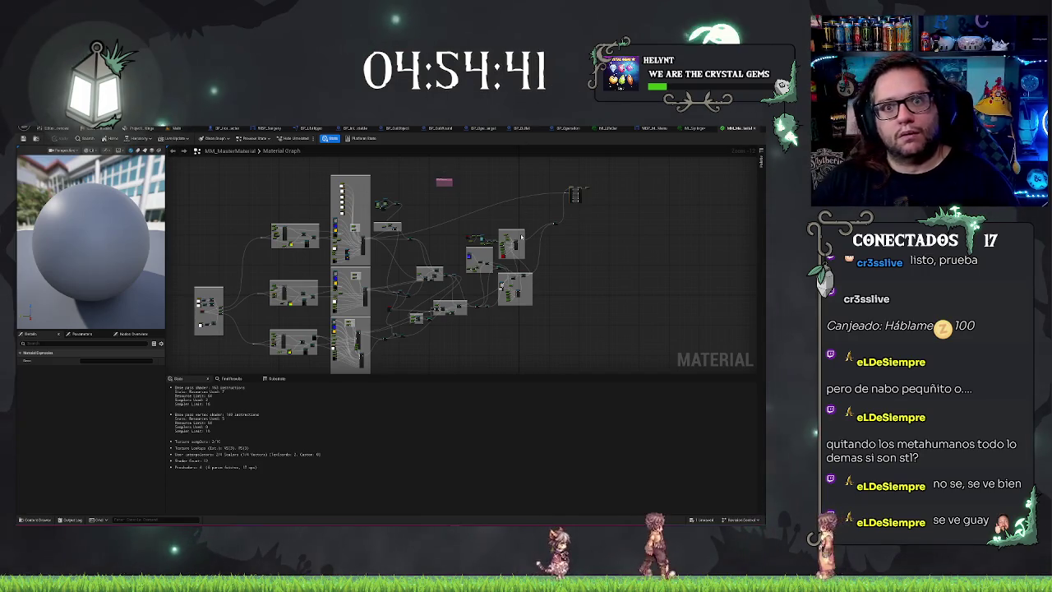
pyautogui.scroll(2, 521, 235)
pyautogui.scroll(5, 521, 235)
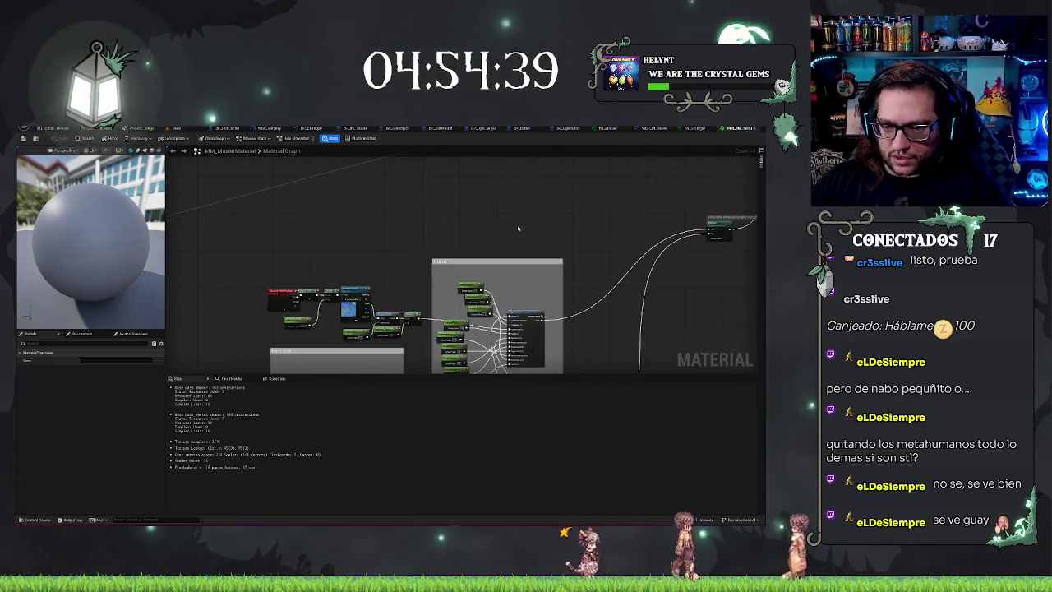
pyautogui.scroll(2, 516, 222)
pyautogui.scroll(-1, 505, 238)
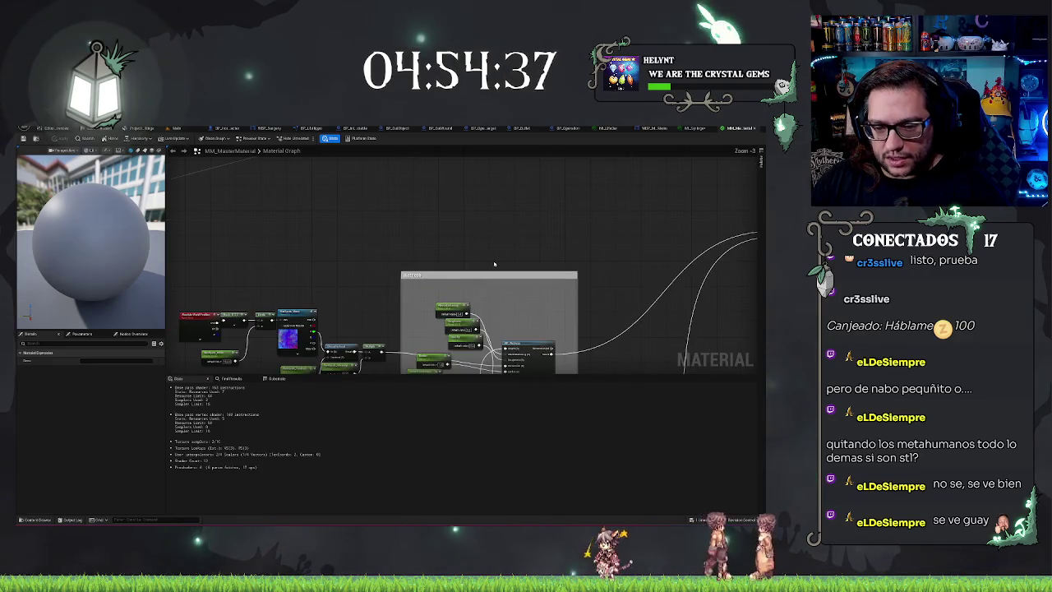
pyautogui.moveTo(500, 238); pyautogui.dragTo(555, 201)
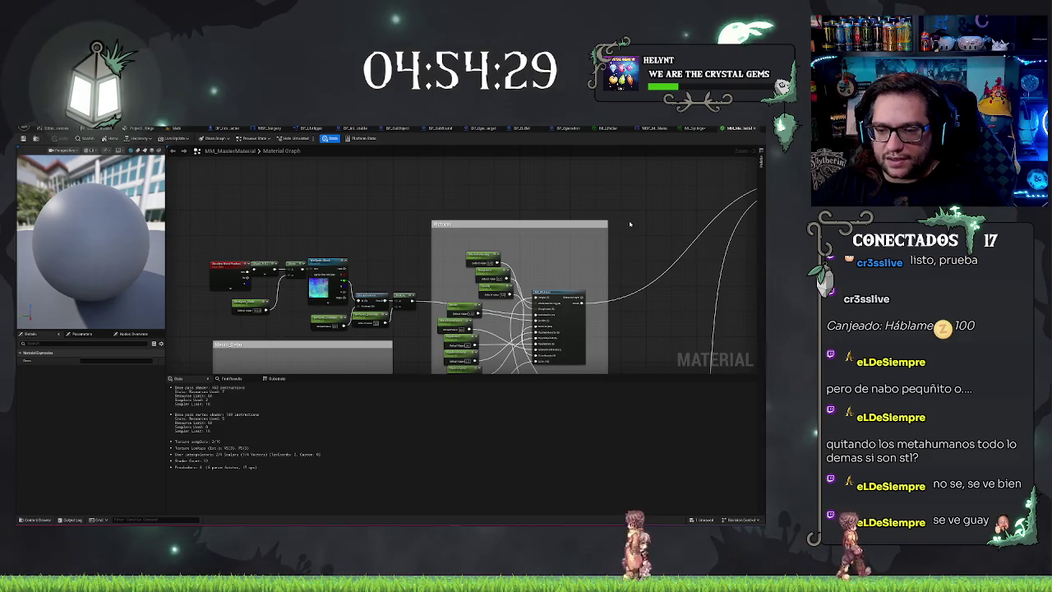
pyautogui.moveTo(626, 226)
pyautogui.mouseDown()
pyautogui.moveTo(535, 186)
pyautogui.moveTo(528, 241)
pyautogui.mouseUp()
pyautogui.scroll(1, 536, 187)
pyautogui.scroll(1, 536, 187)
pyautogui.scroll(-3, 521, 239)
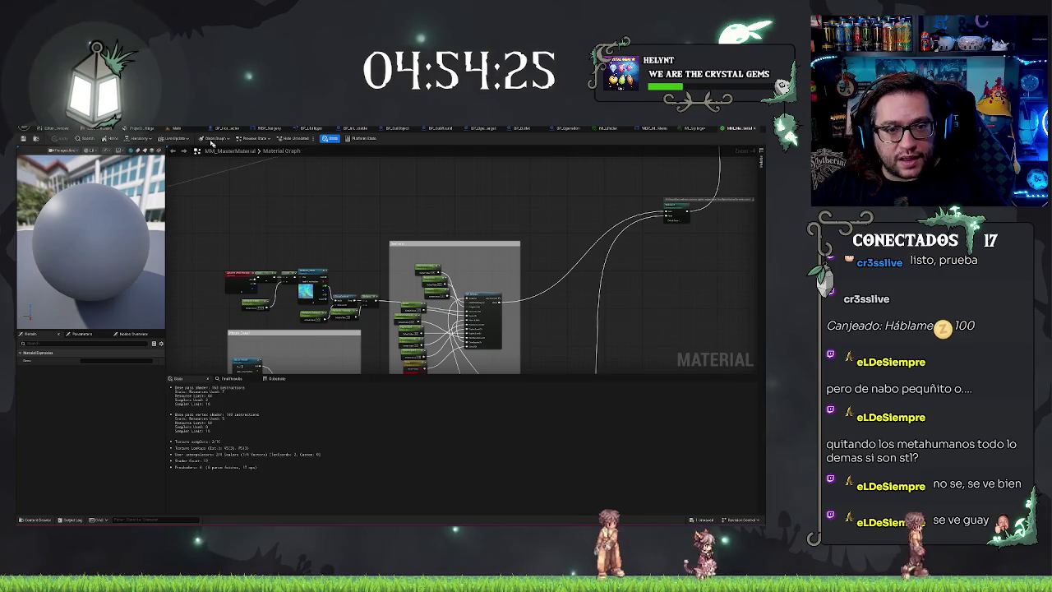
pyautogui.moveTo(587, 248); pyautogui.dragTo(291, 288)
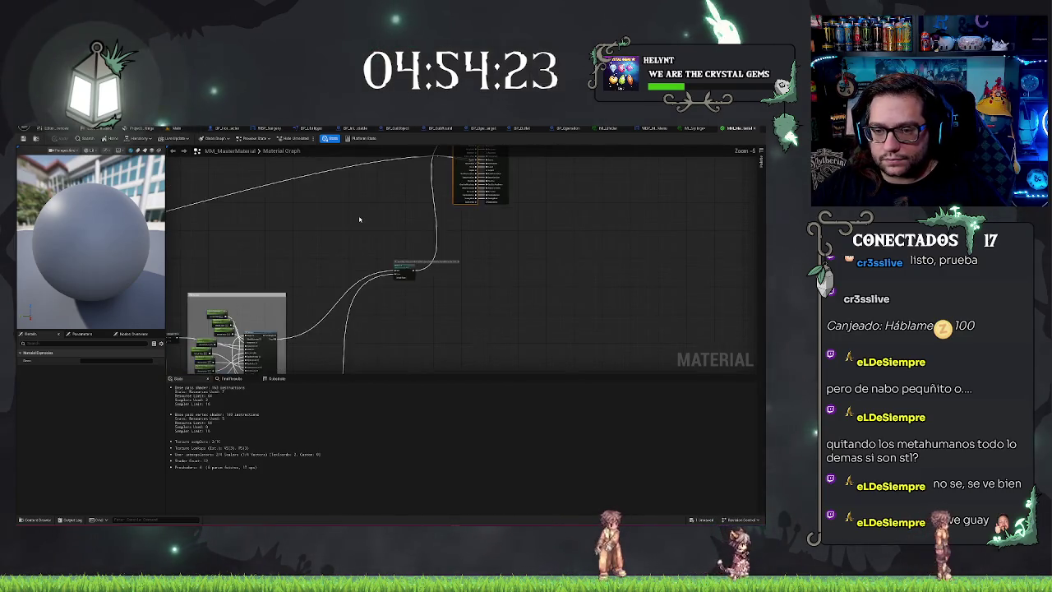
pyautogui.moveTo(359, 219)
pyautogui.mouseDown()
pyautogui.moveTo(369, 324)
pyautogui.moveTo(287, 312)
pyautogui.mouseUp()
pyautogui.scroll(1, 384, 296)
pyautogui.scroll(2, 384, 296)
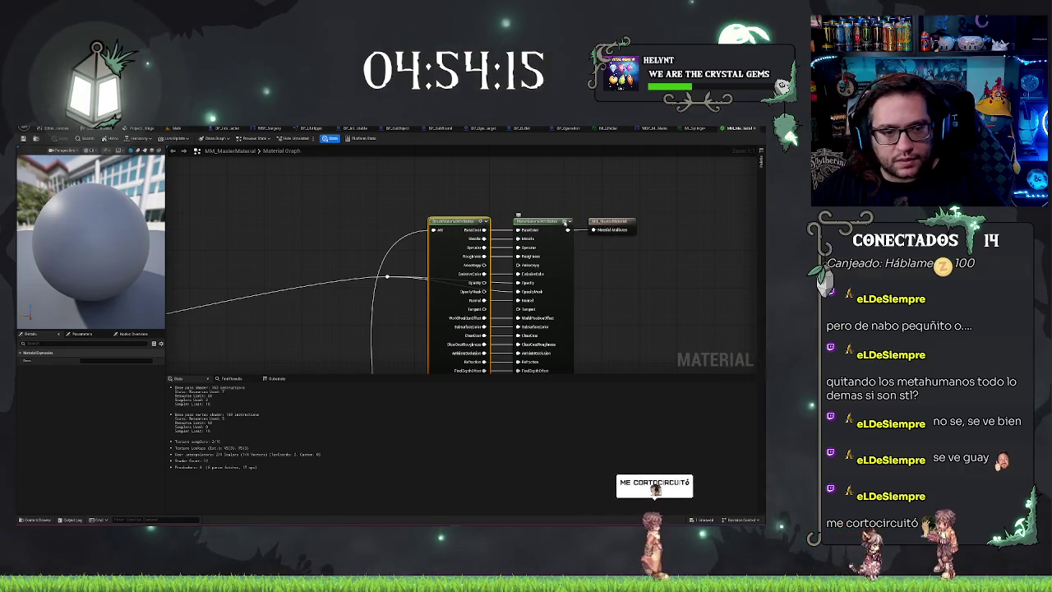
# Step: Preview the middle attributes node on the sphere, reposition the graph, and add a Texture Sample node
pyautogui.press('space')
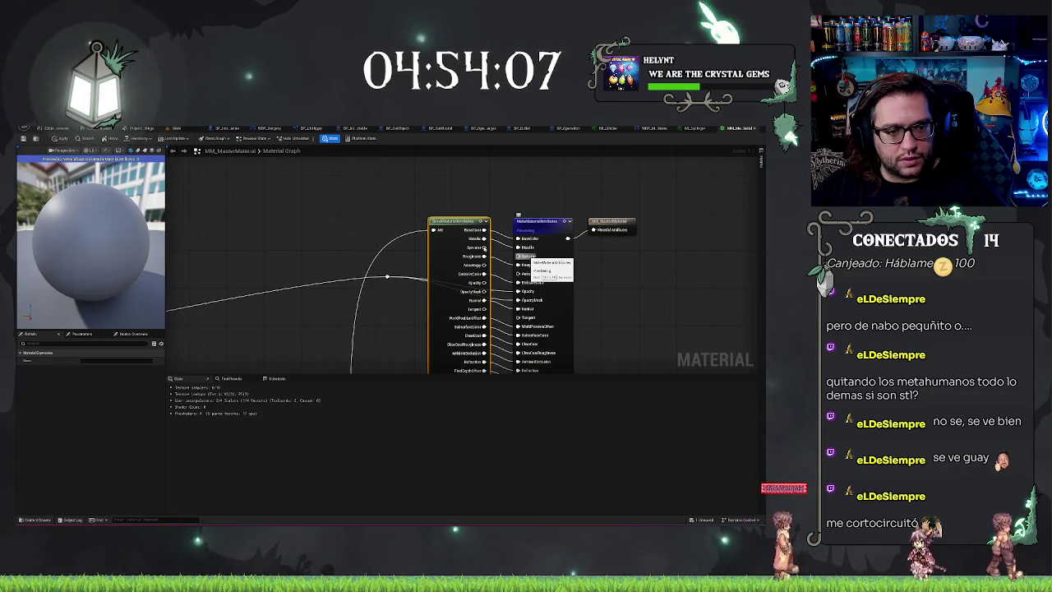
pyautogui.click(515, 266)
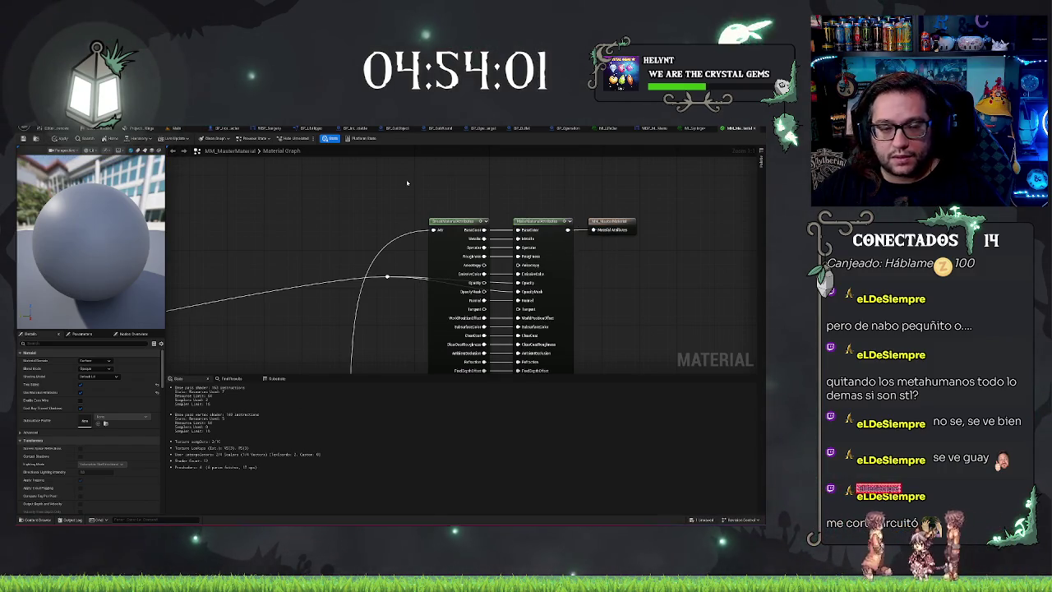
pyautogui.moveTo(406, 182); pyautogui.dragTo(453, 187)
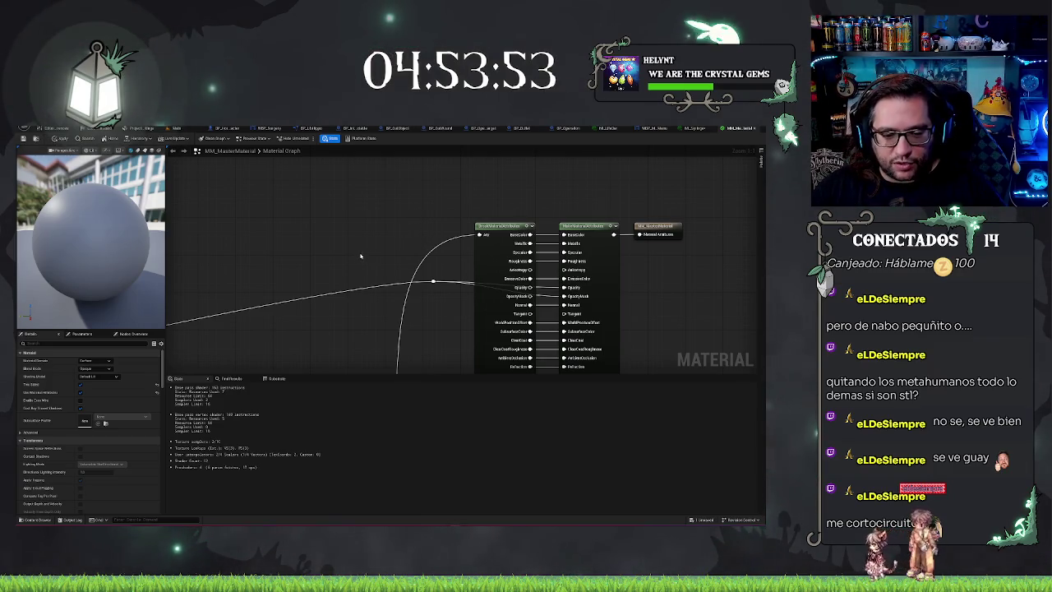
pyautogui.moveTo(516, 197)
pyautogui.mouseDown()
pyautogui.moveTo(441, 242)
pyautogui.moveTo(490, 221)
pyautogui.mouseUp()
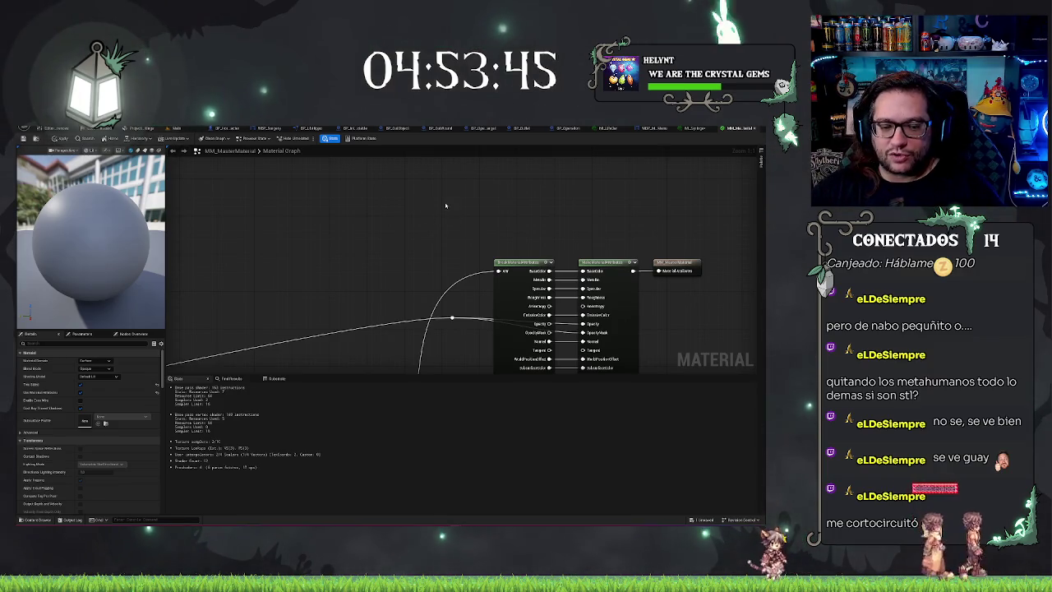
pyautogui.moveTo(488, 241); pyautogui.dragTo(460, 234)
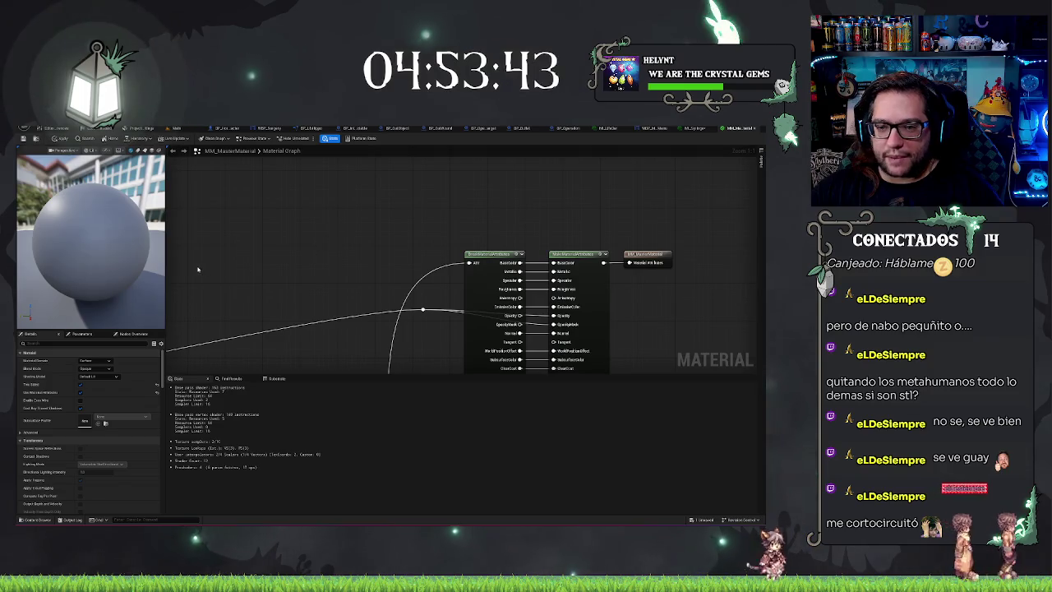
pyautogui.moveTo(198, 269); pyautogui.dragTo(378, 253)
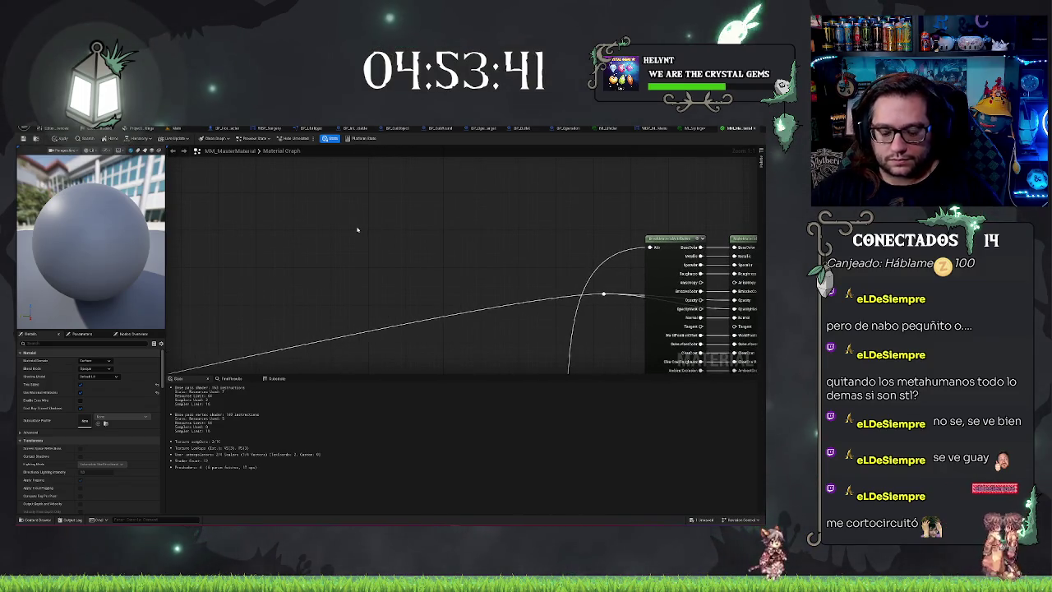
pyautogui.click(357, 227)
# Step: Convert the texture sample to a texture object parameter named Param, then delete it and undo
pyautogui.moveTo(361, 229); pyautogui.dragTo(328, 223)
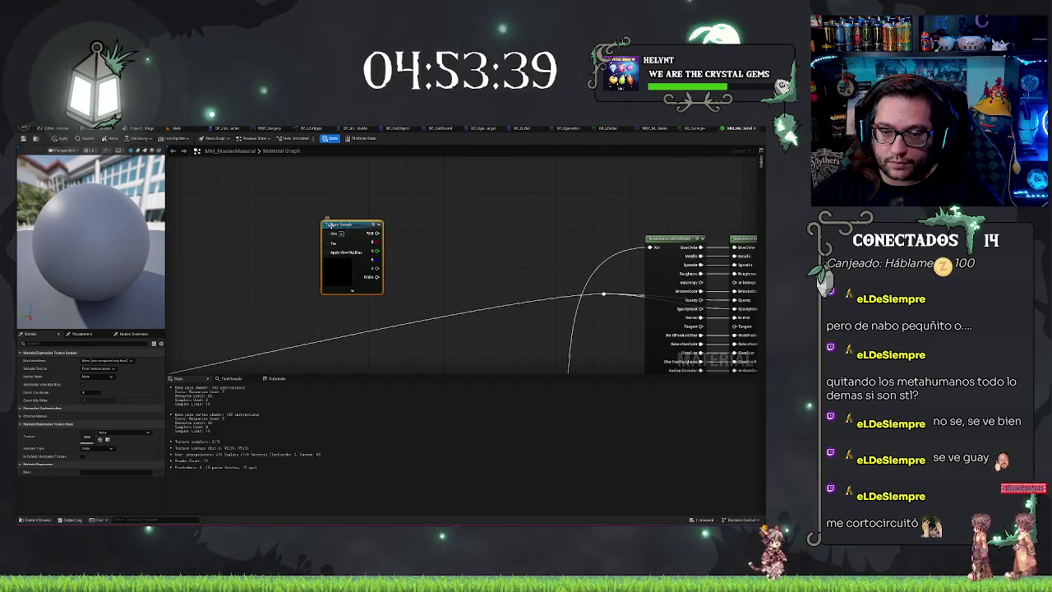
pyautogui.rightClick(330, 226)
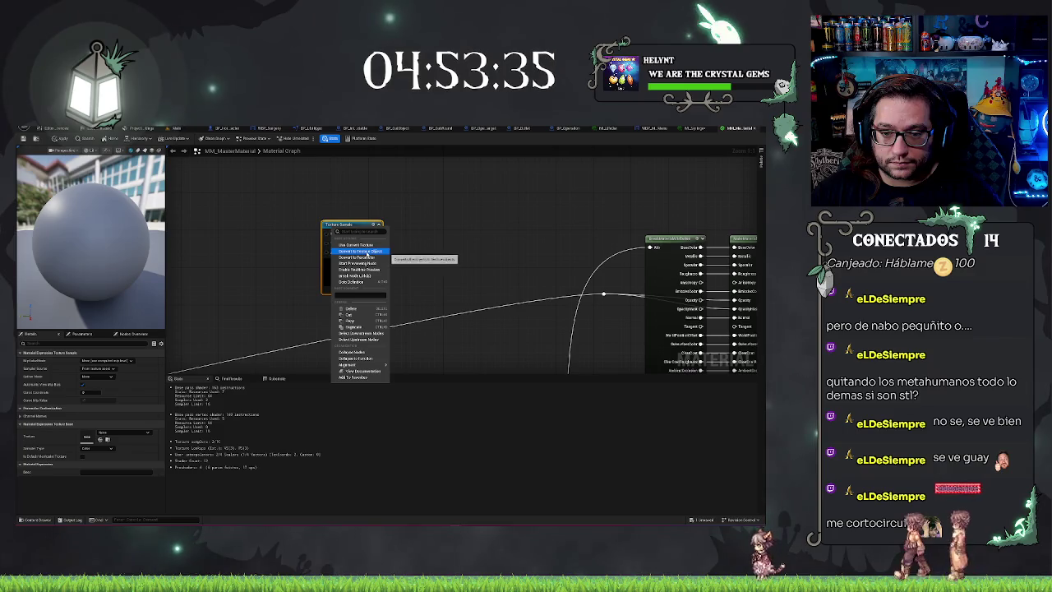
pyautogui.click(367, 252)
pyautogui.rightClick(345, 227)
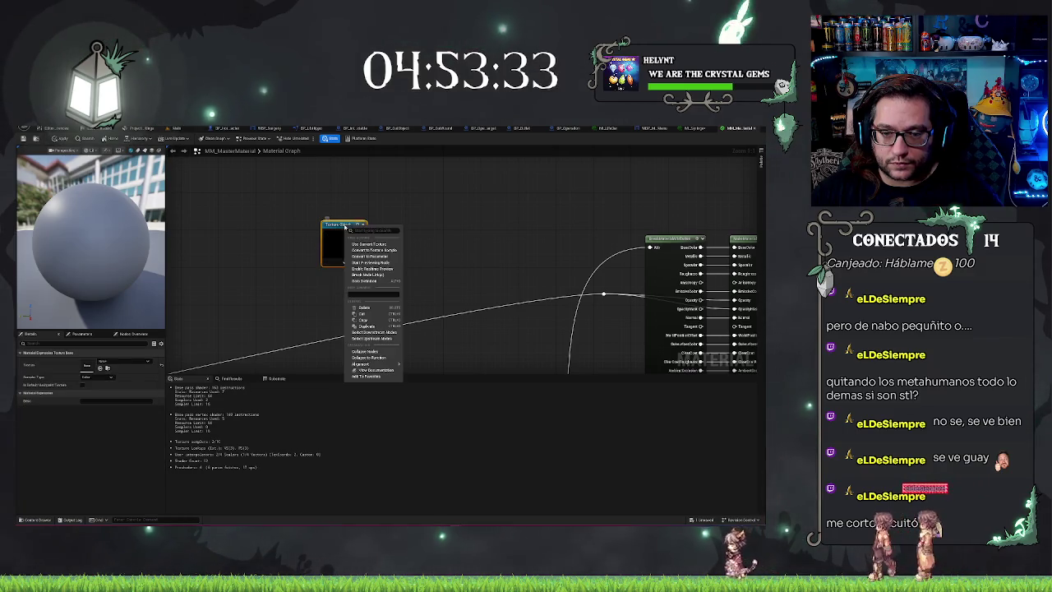
pyautogui.click(369, 256)
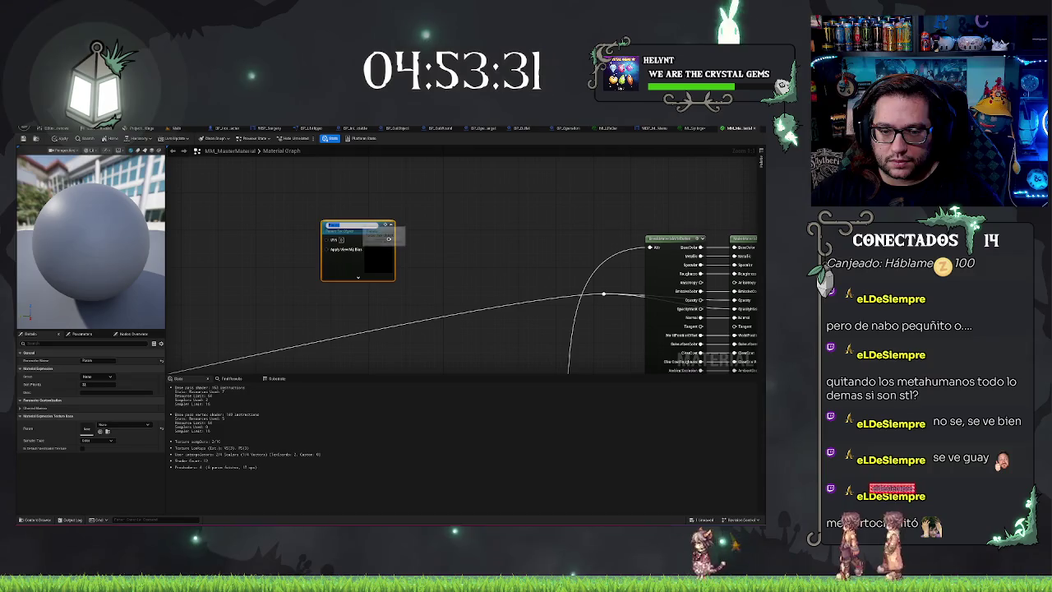
pyautogui.click(377, 204)
pyautogui.click(333, 271)
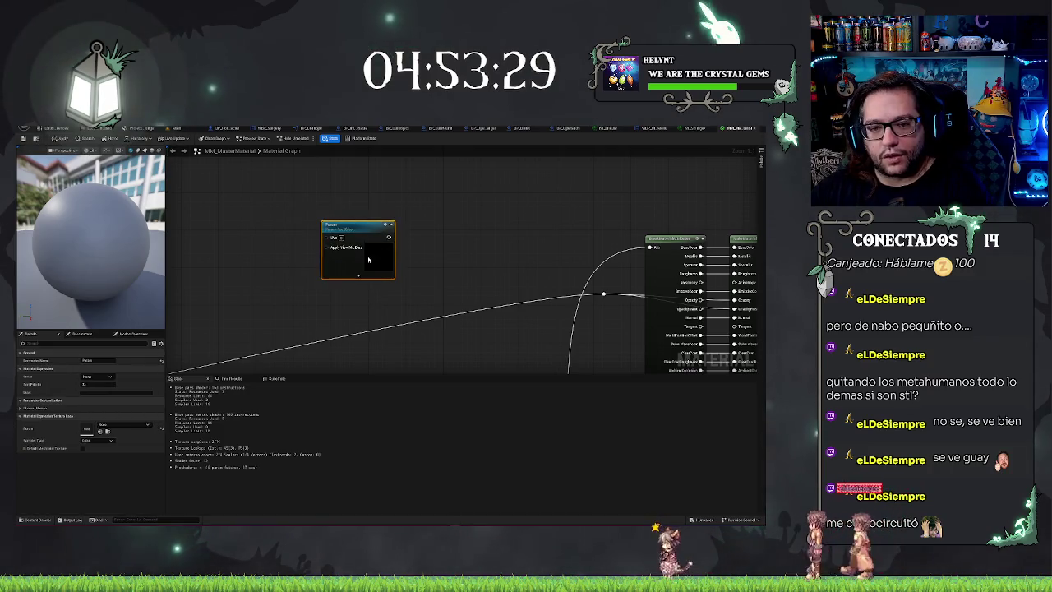
pyautogui.press('Delete')
pyautogui.hotkey('ctrl', 'z')
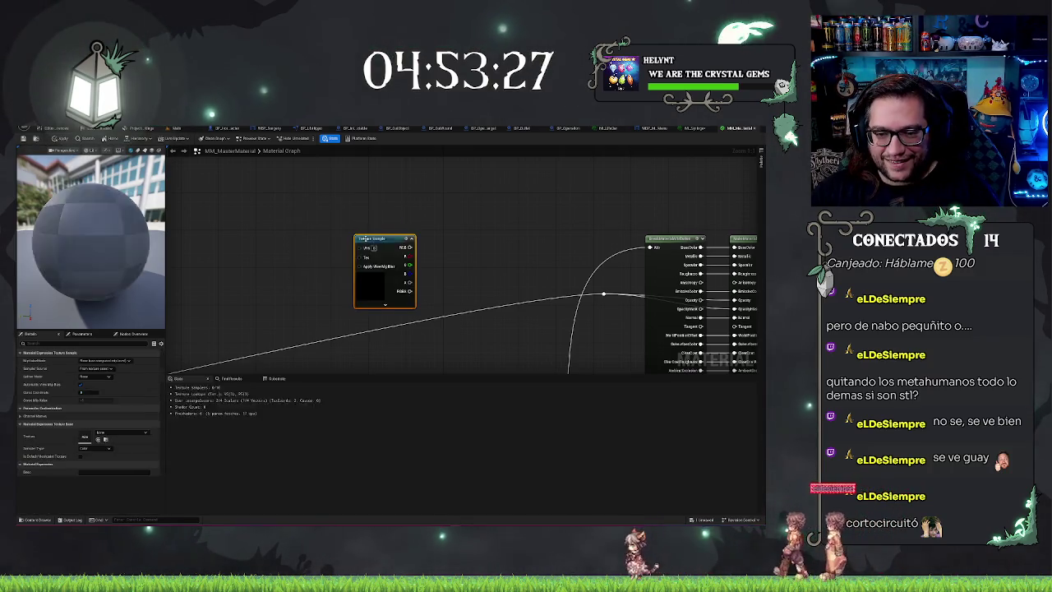
# Step: Convert the restored texture sample into a parameter named Specular and position it
pyautogui.rightClick(367, 240)
pyautogui.click(386, 271)
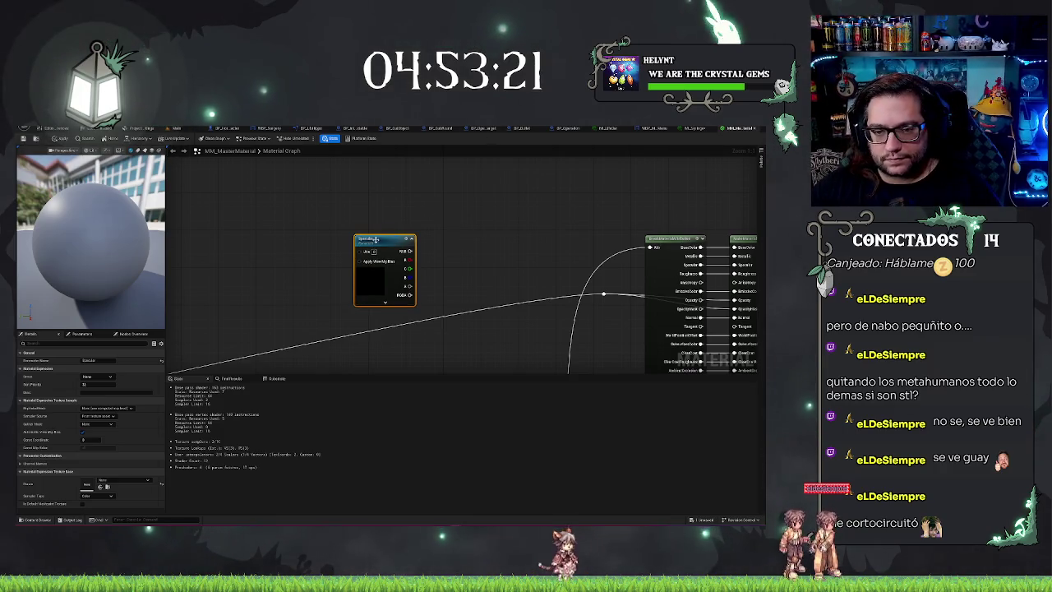
pyautogui.moveTo(375, 239); pyautogui.dragTo(305, 225)
pyautogui.moveTo(409, 272)
pyautogui.mouseDown()
pyautogui.moveTo(441, 228)
pyautogui.moveTo(493, 246)
pyautogui.moveTo(493, 192)
pyautogui.moveTo(468, 235)
pyautogui.moveTo(472, 214)
pyautogui.moveTo(427, 235)
pyautogui.moveTo(422, 227)
pyautogui.moveTo(399, 274)
pyautogui.mouseUp()
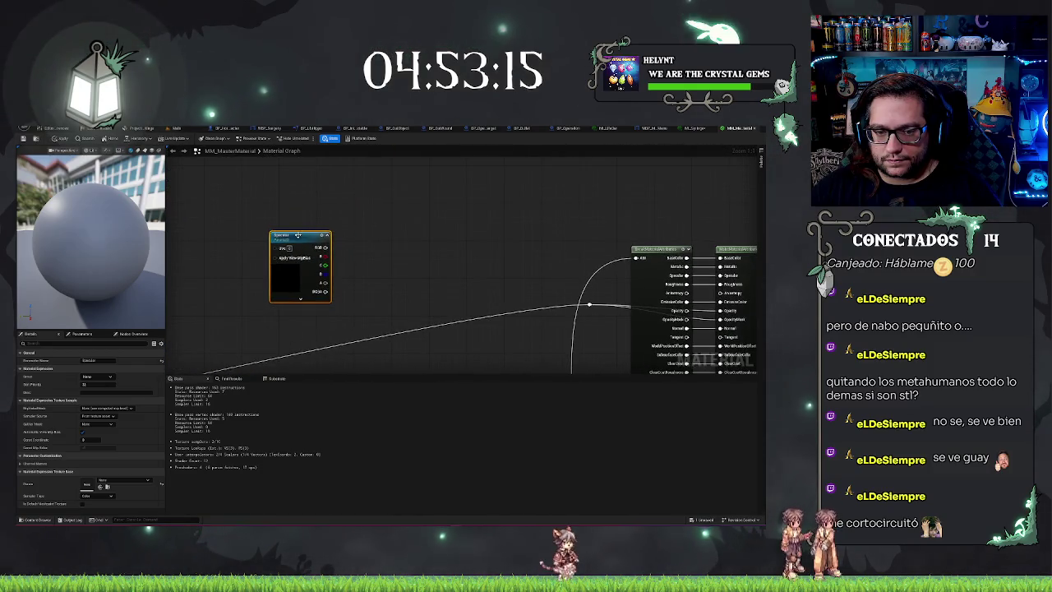
pyautogui.moveTo(297, 235); pyautogui.dragTo(398, 253)
pyautogui.click(356, 252)
# Step: Add a Switch Parameter from the texture's RGB; rename the texture SpecularTexture and the switch Specular
pyautogui.write('switch par')
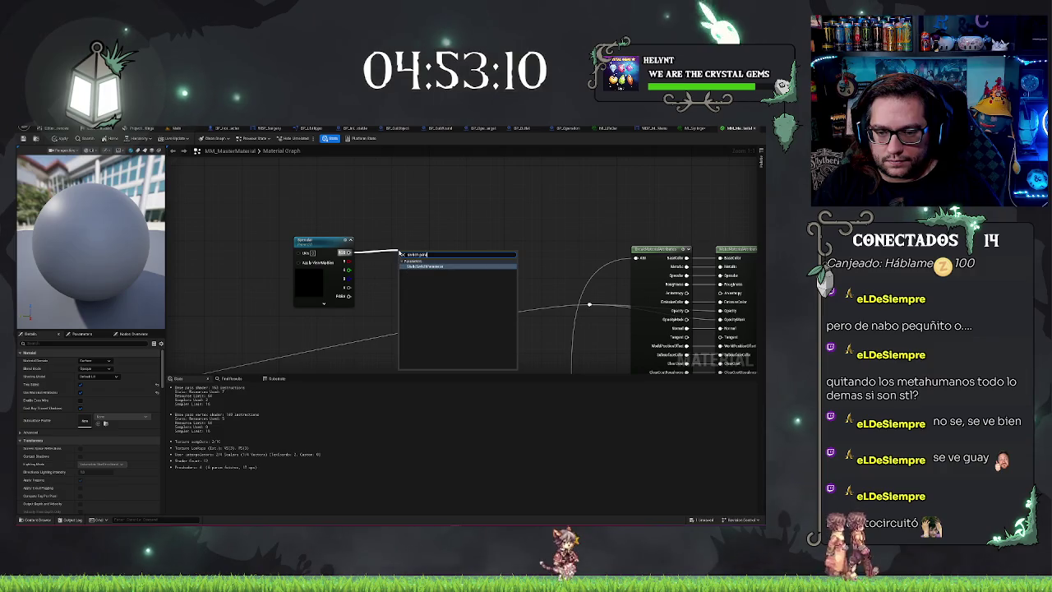
pyautogui.click(434, 270)
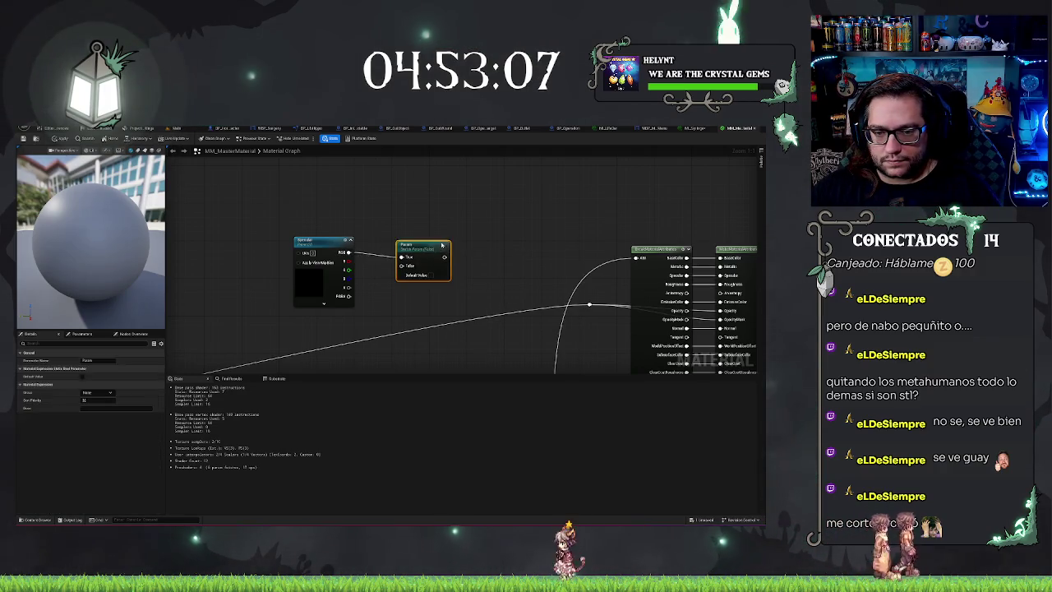
pyautogui.moveTo(428, 255)
pyautogui.mouseDown()
pyautogui.moveTo(433, 241)
pyautogui.moveTo(420, 241)
pyautogui.mouseUp()
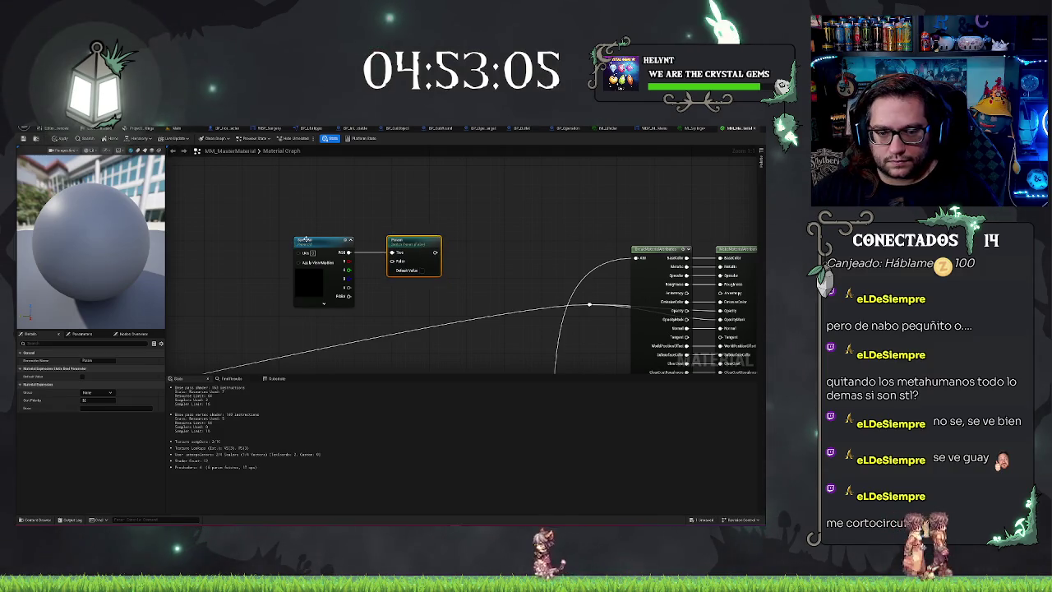
pyautogui.click(320, 240)
pyautogui.write('SpecularTexture')
pyautogui.press('Return')
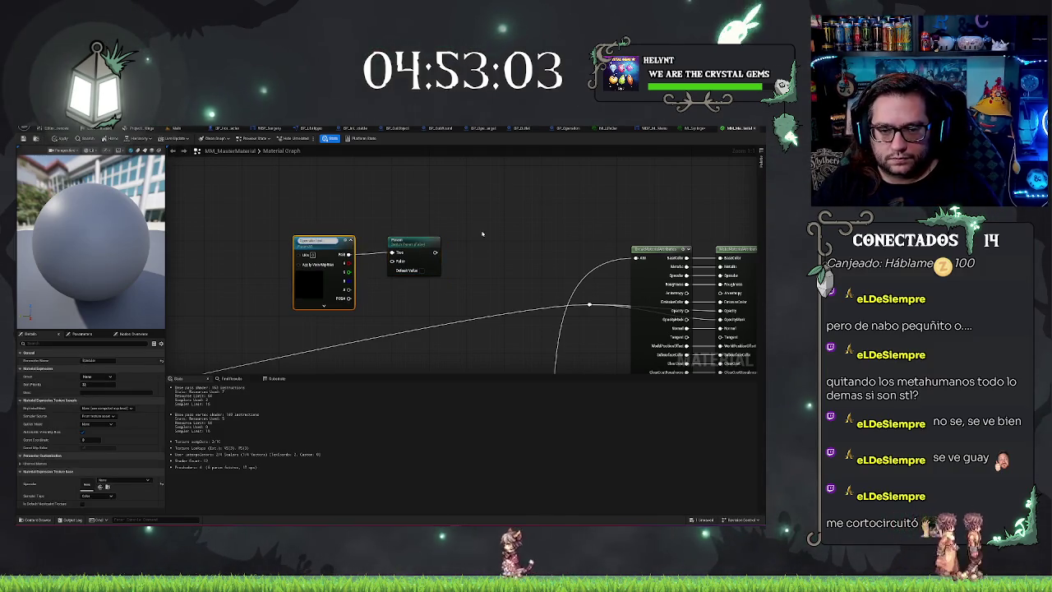
pyautogui.click(404, 239)
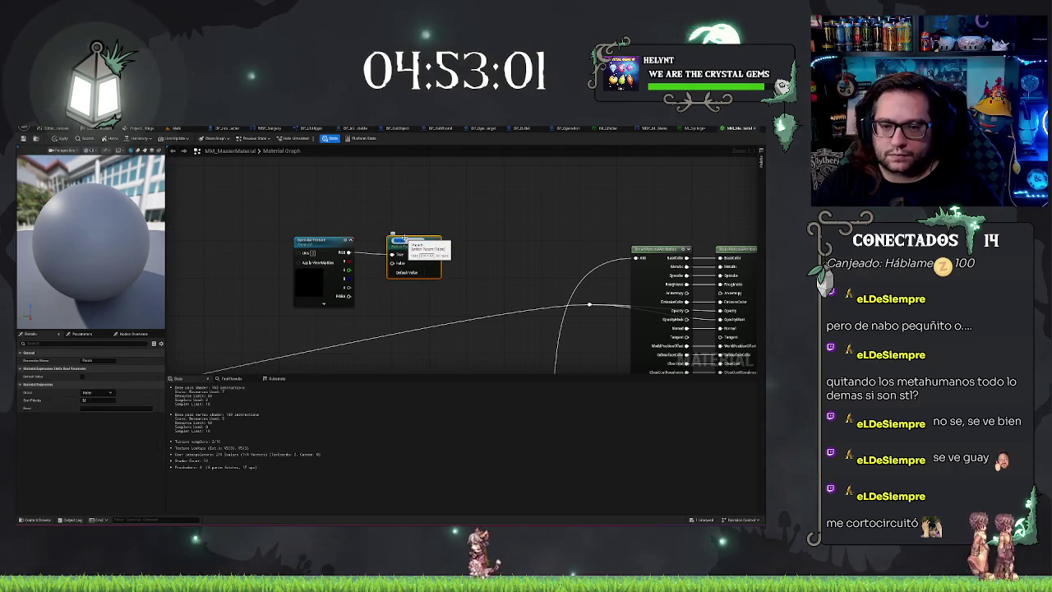
pyautogui.write('Specular')
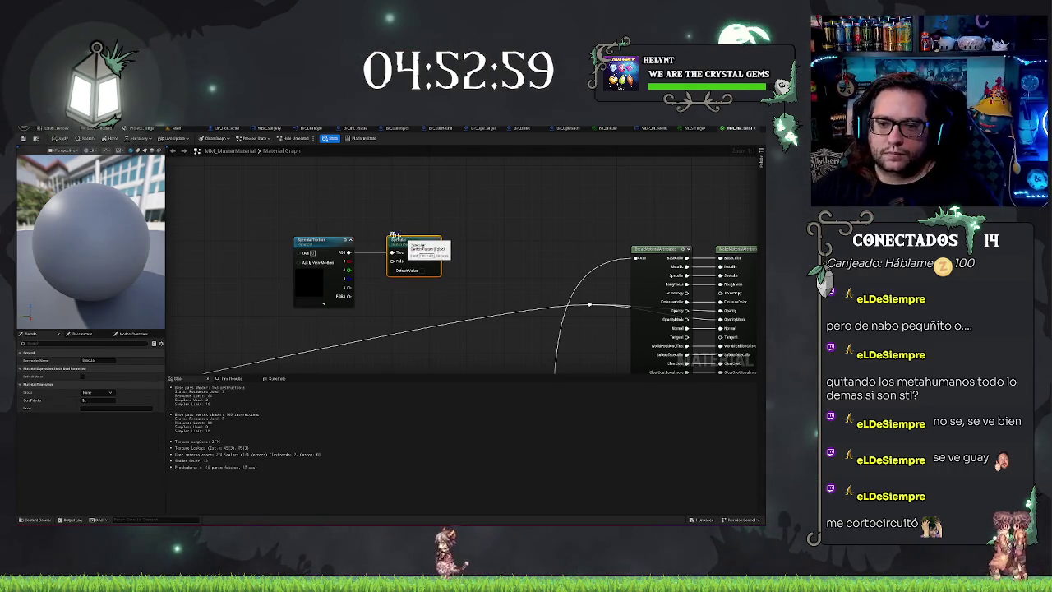
pyautogui.press('Return')
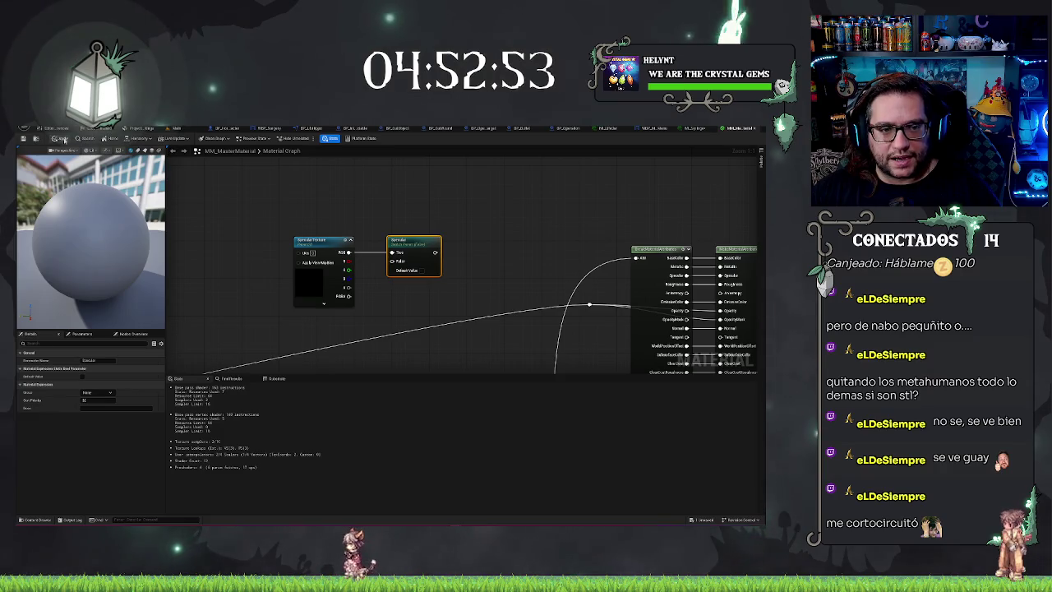
# Step: Wire the Specular switch output into the material attributes' Specular input
pyautogui.moveTo(400, 201); pyautogui.dragTo(361, 197)
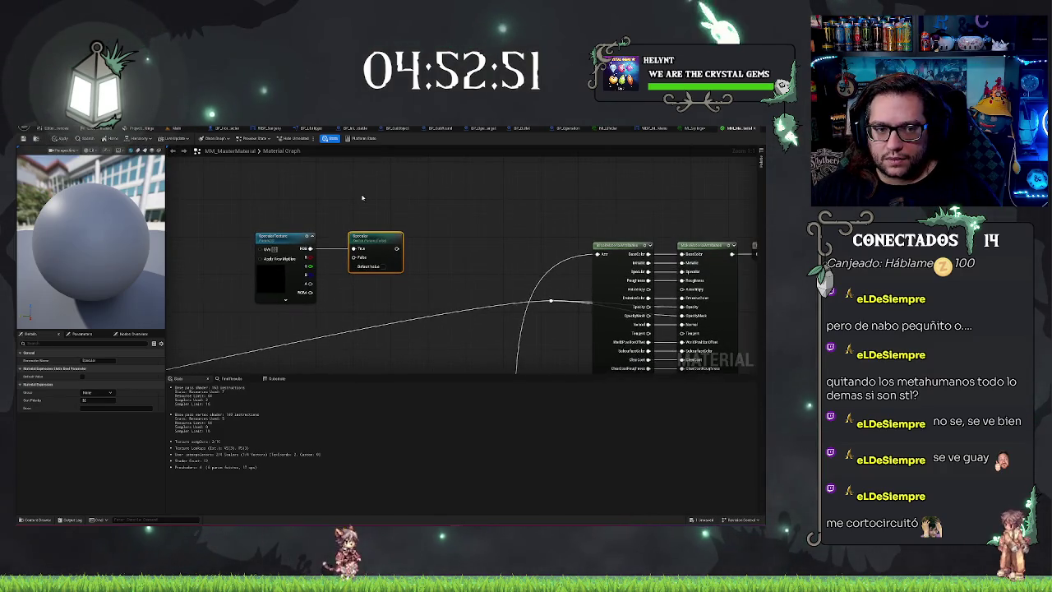
pyautogui.moveTo(396, 248); pyautogui.dragTo(398, 249)
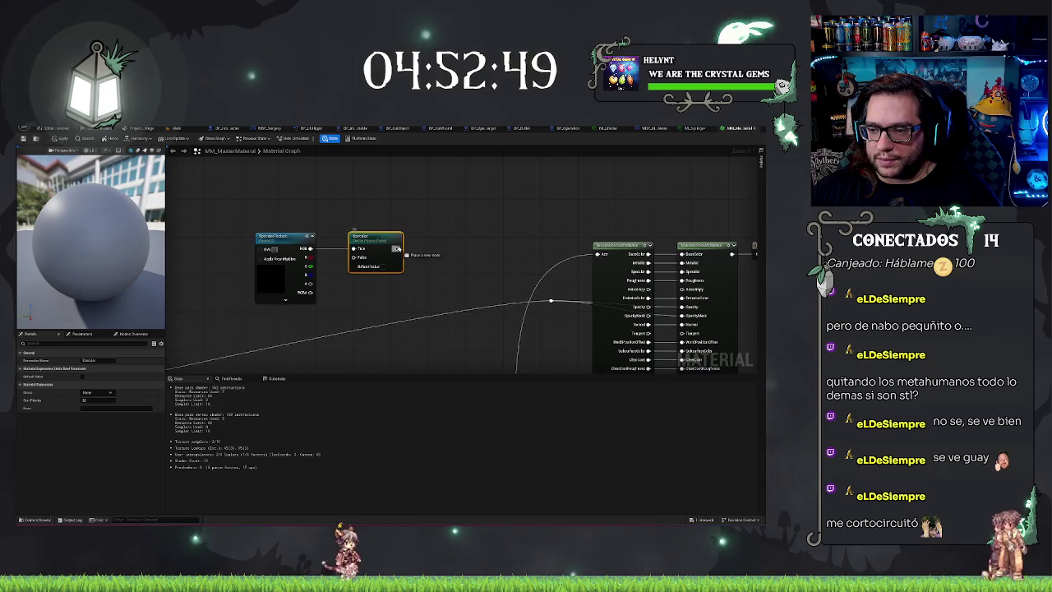
pyautogui.moveTo(538, 279)
pyautogui.mouseDown()
pyautogui.moveTo(690, 272)
pyautogui.moveTo(636, 258)
pyautogui.mouseUp()
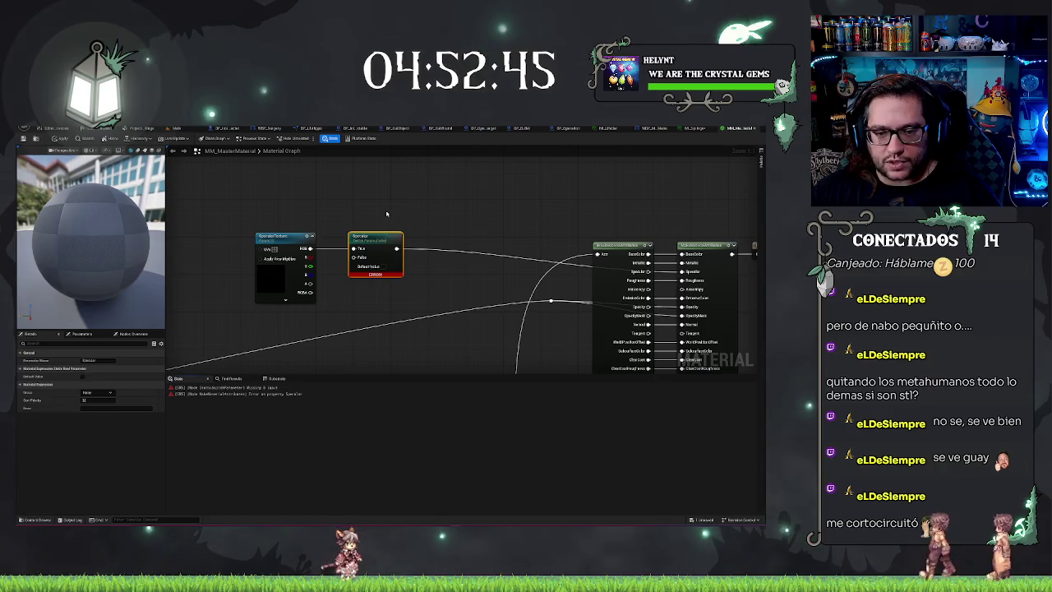
# Step: Add an unconnected Constant node below SpecularTexture, then check the material instance and level editor
pyautogui.click(340, 303)
pyautogui.moveTo(340, 304); pyautogui.dragTo(356, 299)
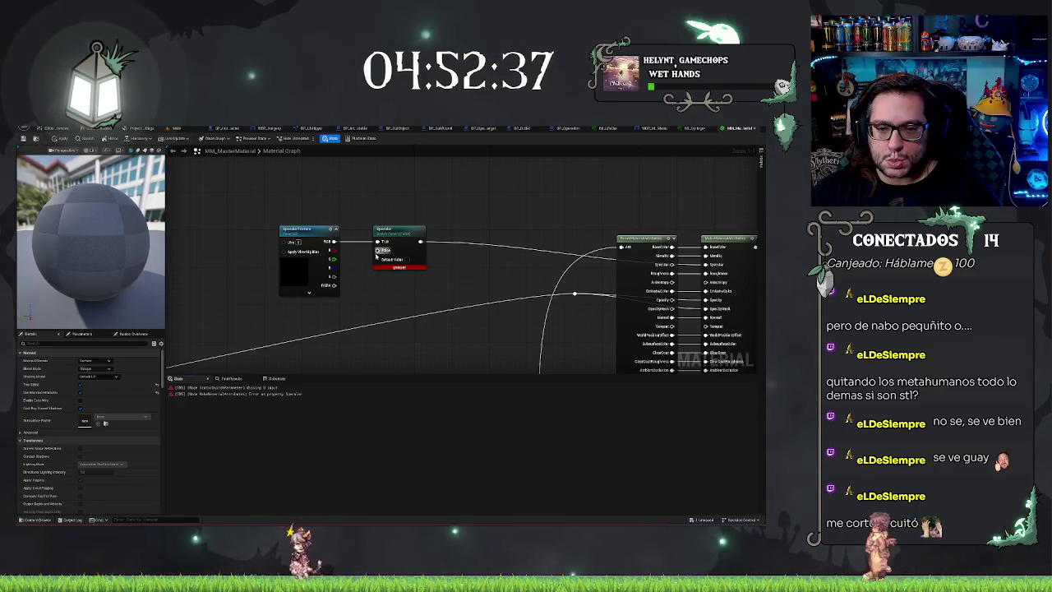
pyautogui.click(309, 312)
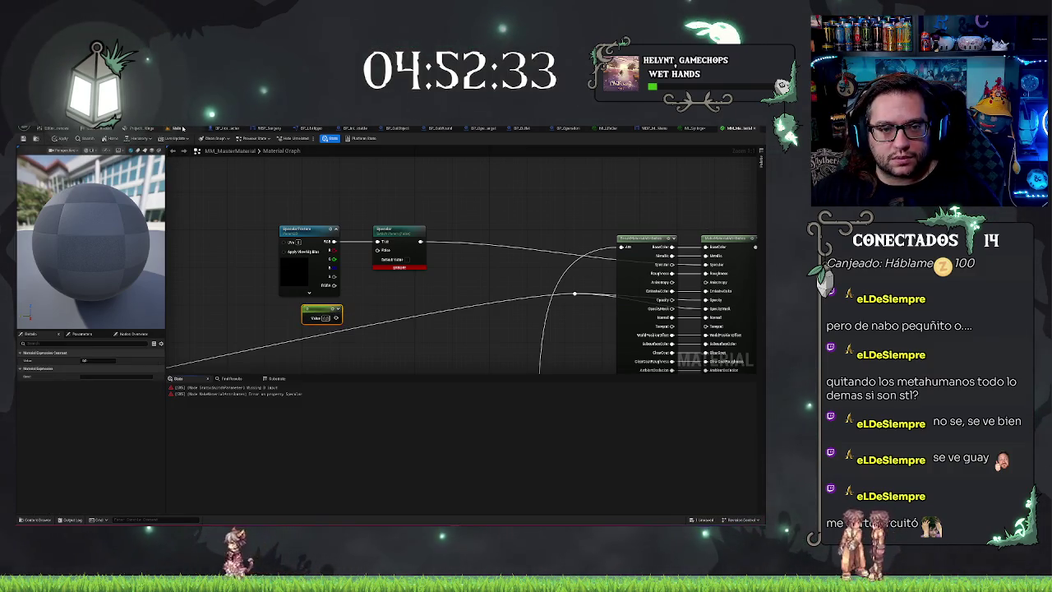
pyautogui.moveTo(684, 193); pyautogui.dragTo(576, 204)
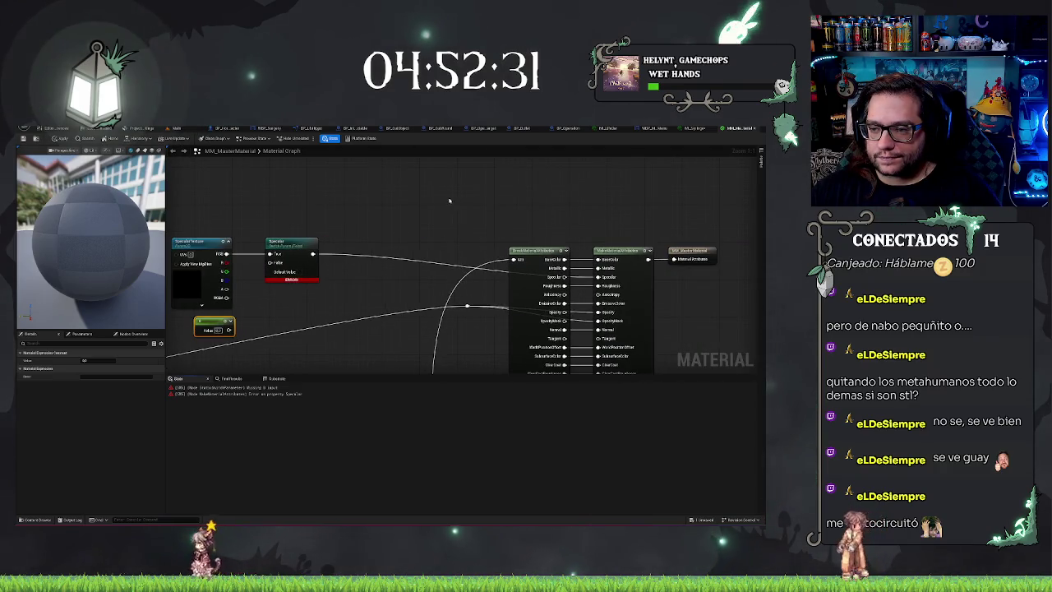
pyautogui.moveTo(449, 200); pyautogui.dragTo(471, 199)
pyautogui.click(608, 128)
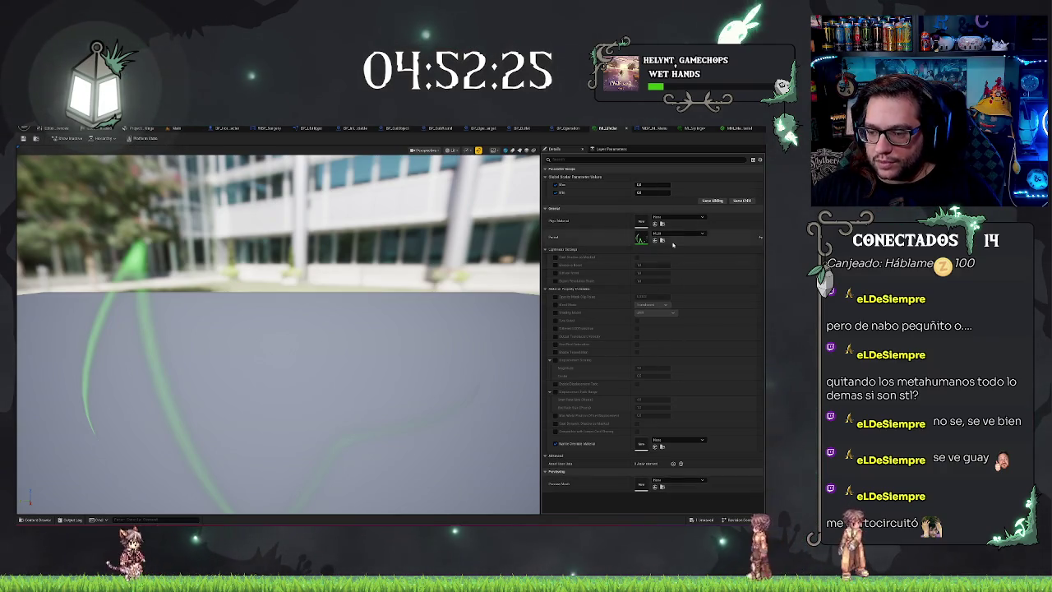
pyautogui.click(662, 239)
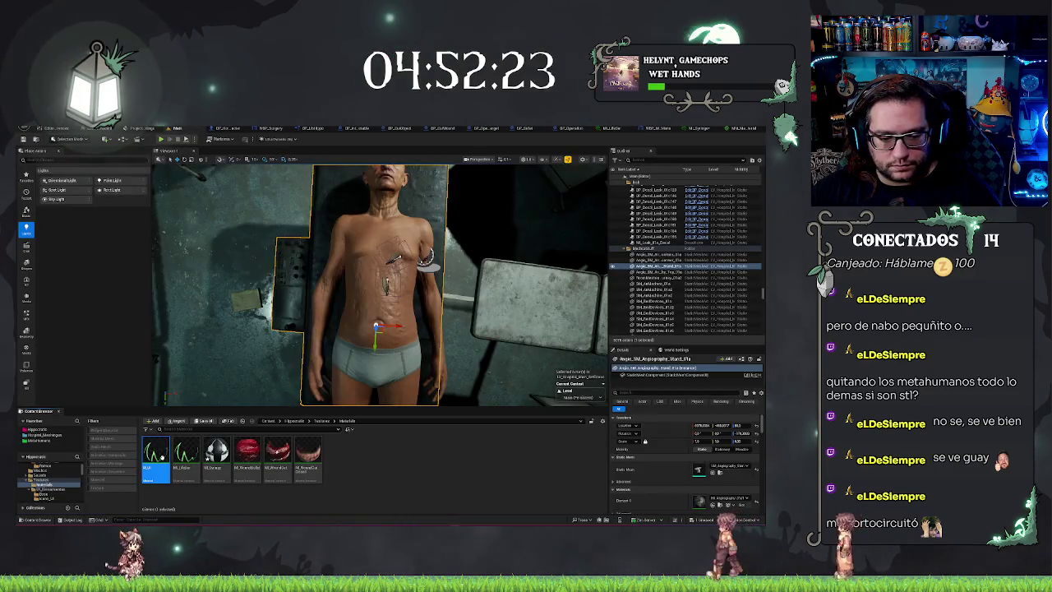
# Step: Connect the Constant to the Specular switch's False input and apply the MM_MasterMaterial changes
pyautogui.press('Return')
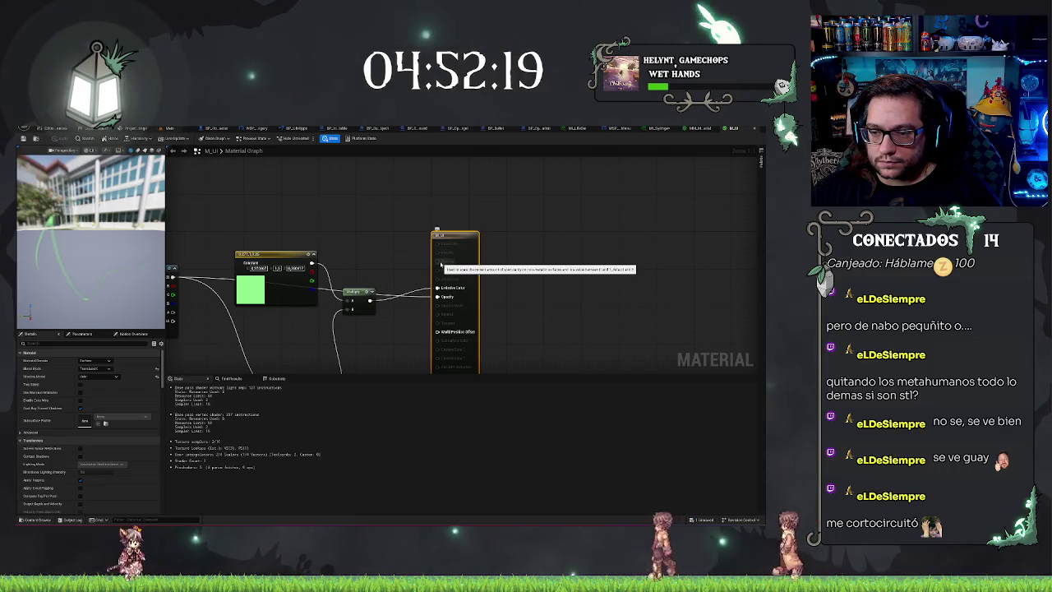
pyautogui.click(700, 128)
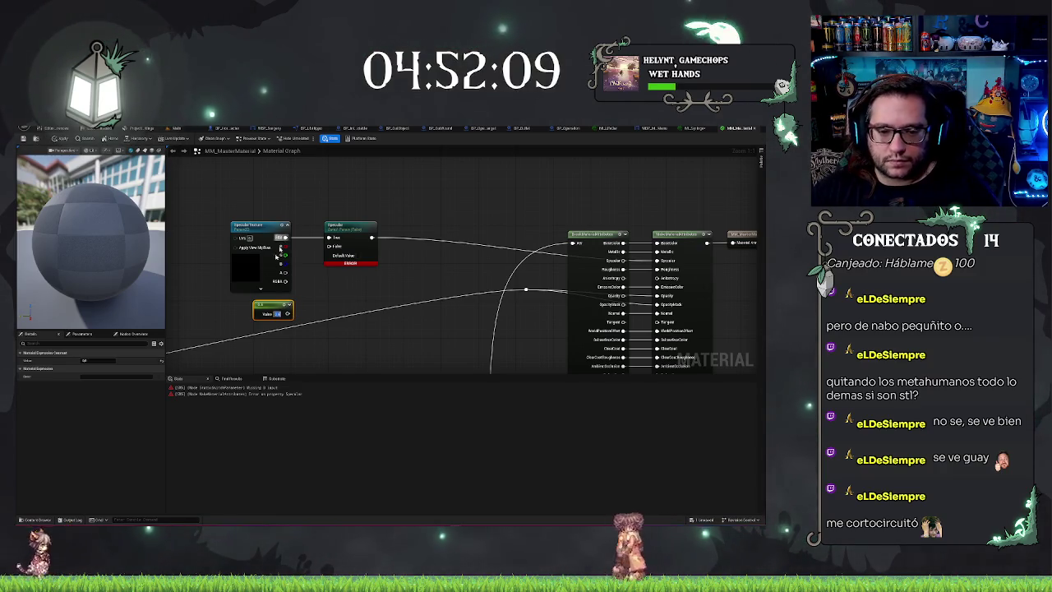
pyautogui.moveTo(286, 314); pyautogui.dragTo(326, 261)
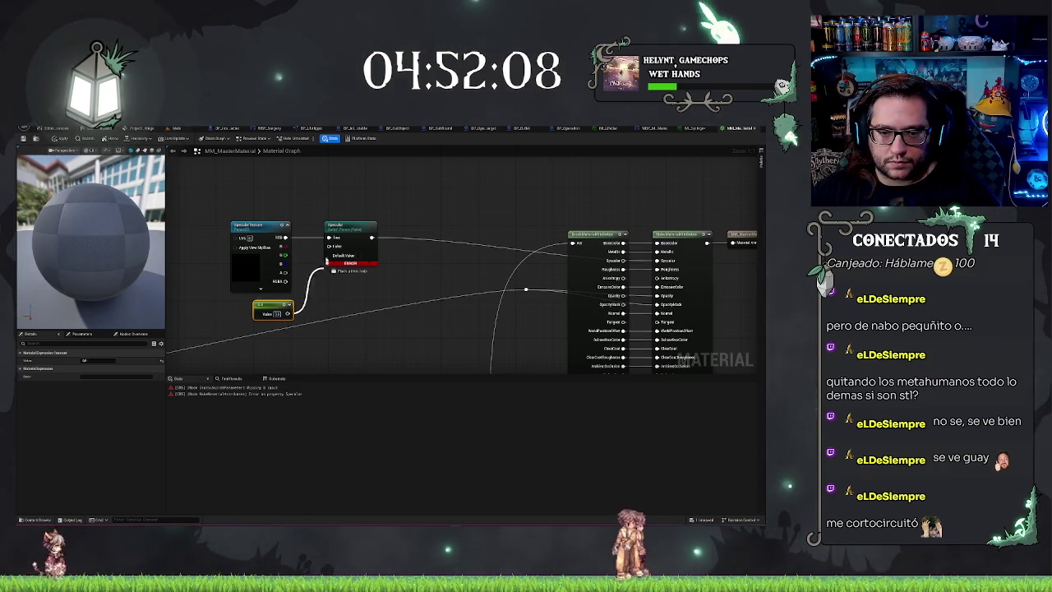
pyautogui.click(404, 284)
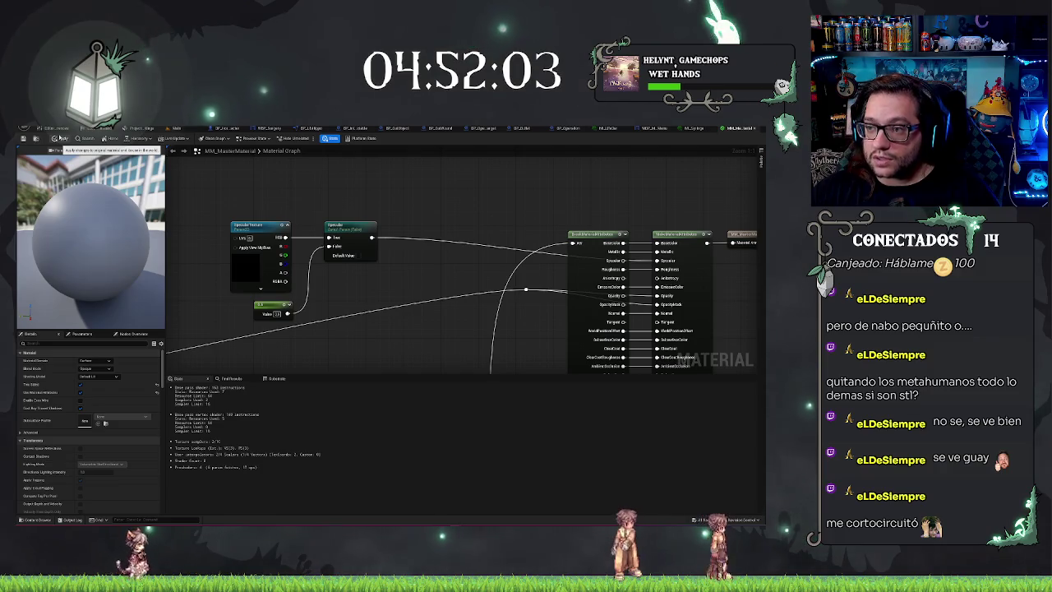
pyautogui.click(61, 138)
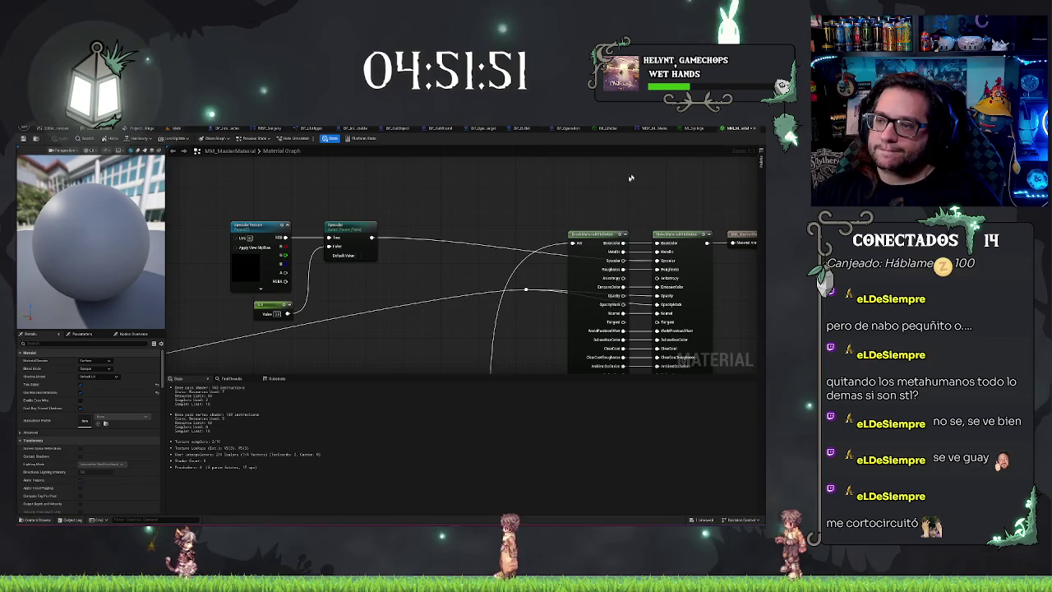
# Step: In MI_Syringe, enable the Specular switch and assign Specular_Syringe to SpecularTexture
pyautogui.click(691, 129)
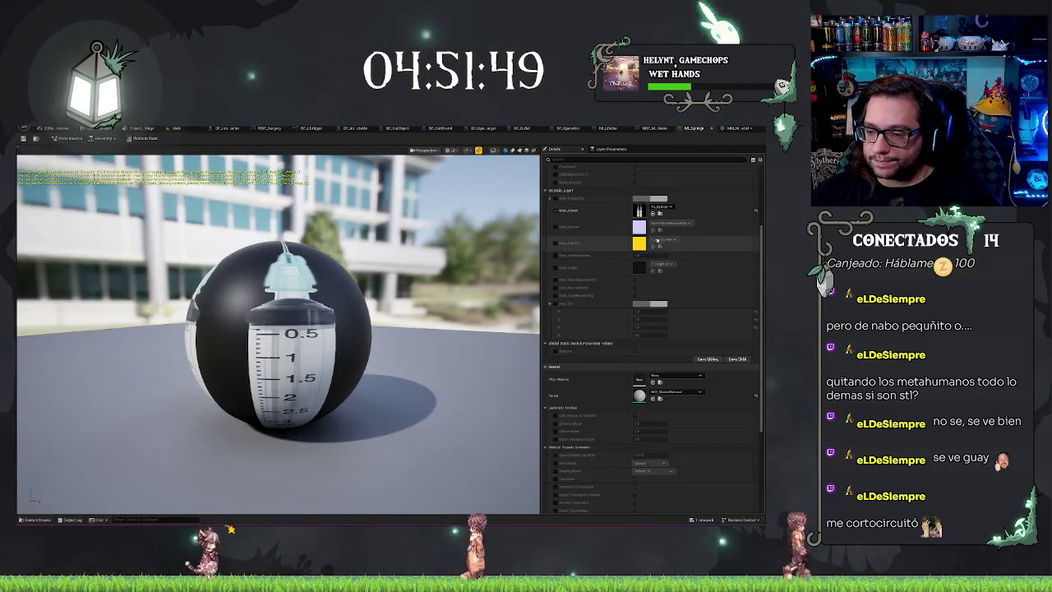
pyautogui.scroll(3, 678, 281)
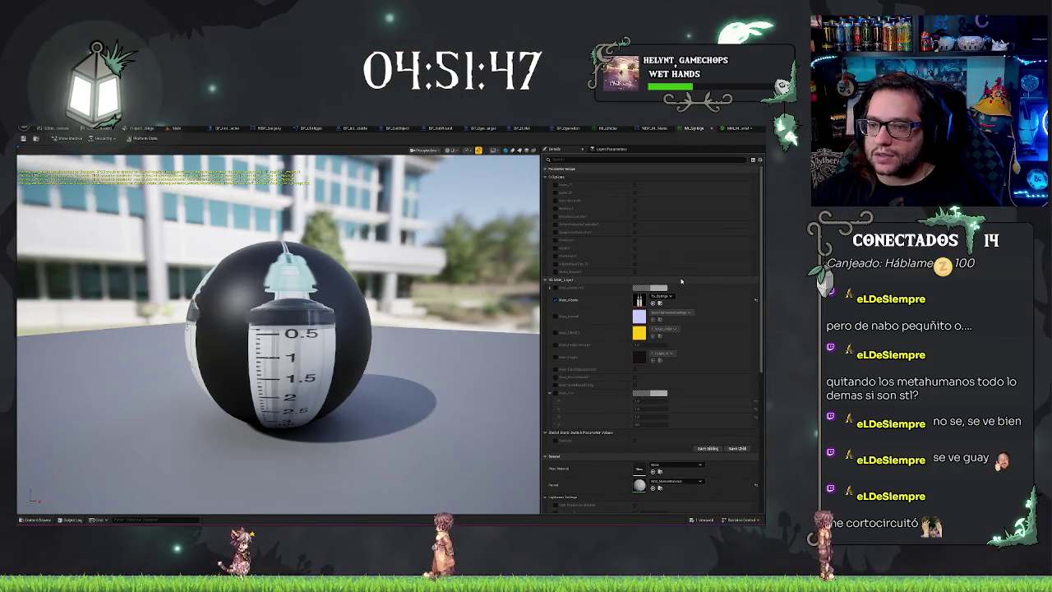
pyautogui.scroll(-2, 624, 329)
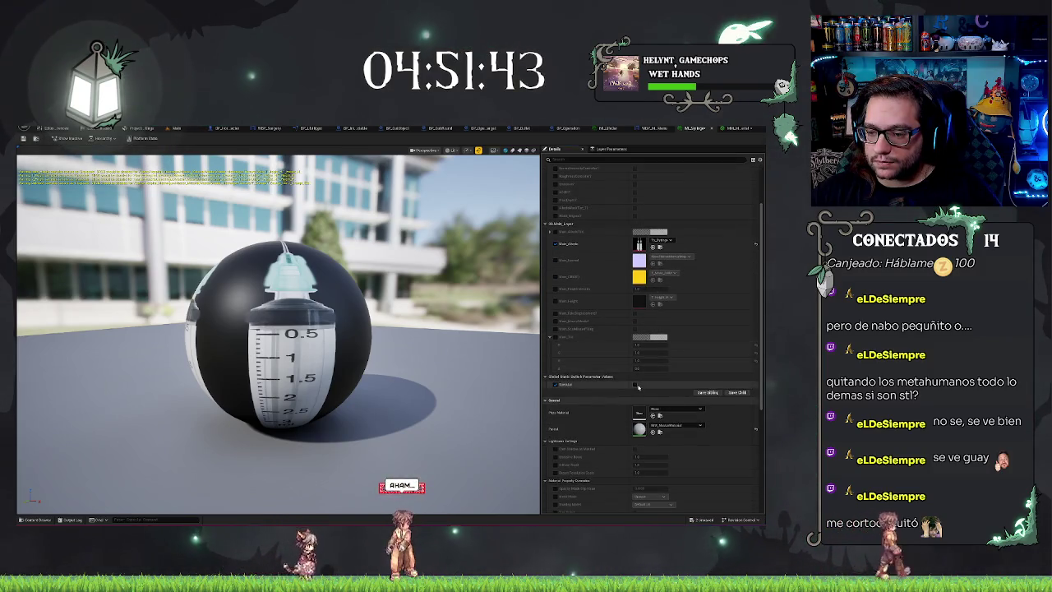
pyautogui.click(635, 384)
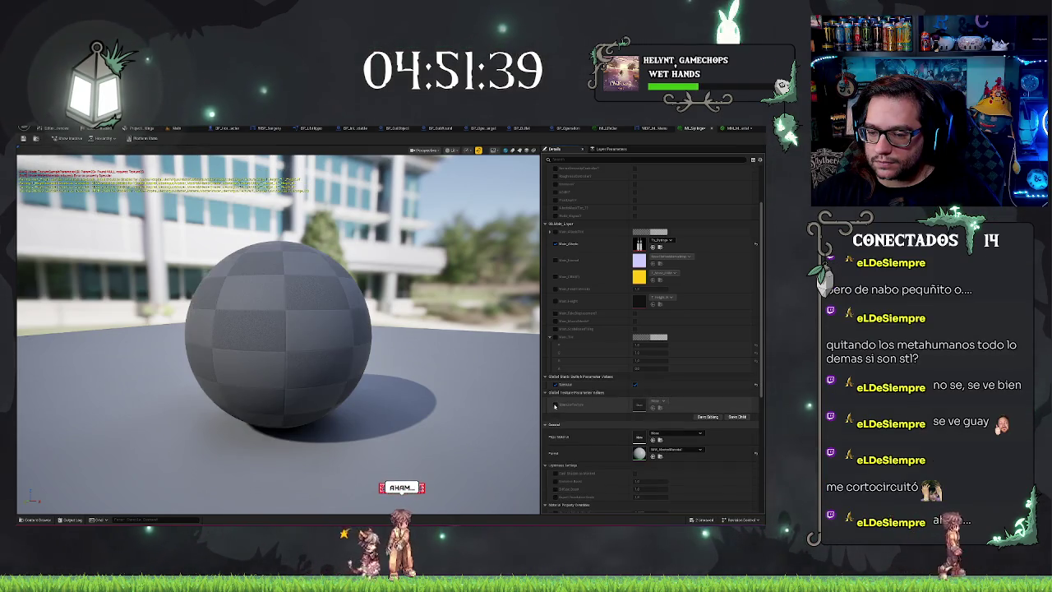
pyautogui.click(658, 403)
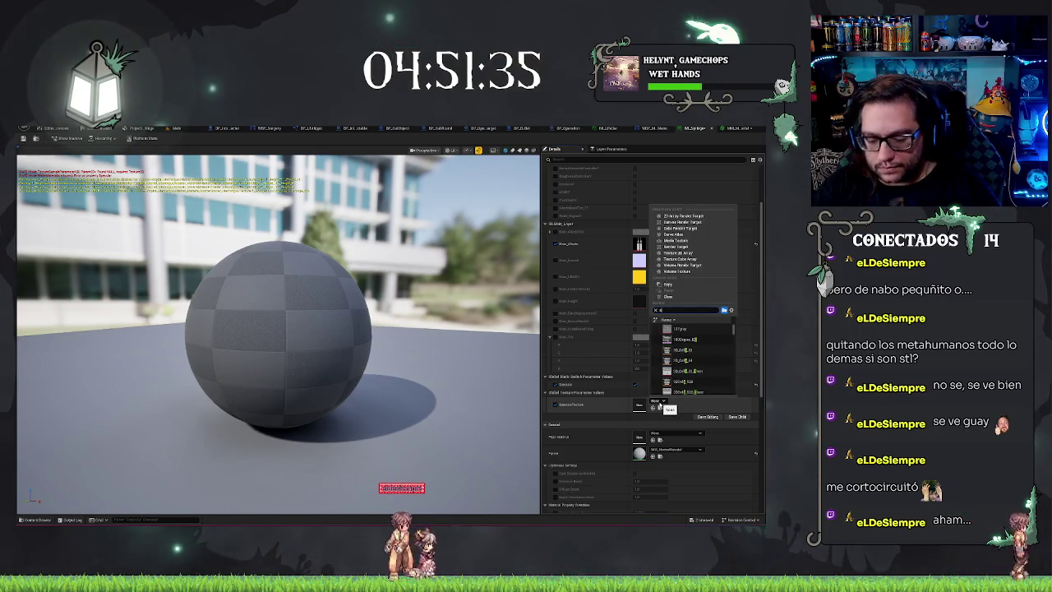
pyautogui.write('r')
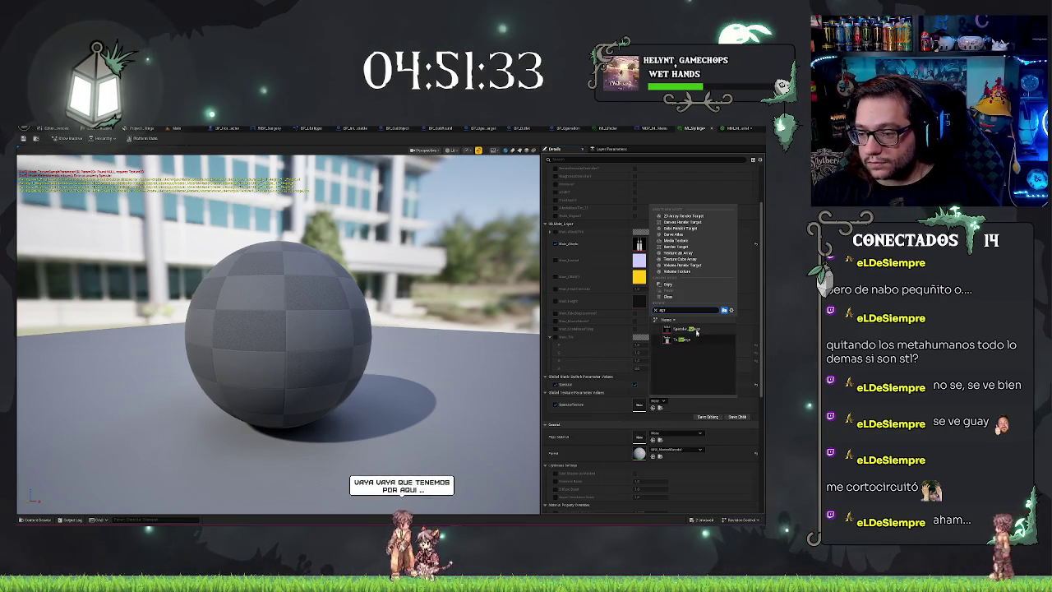
pyautogui.click(686, 328)
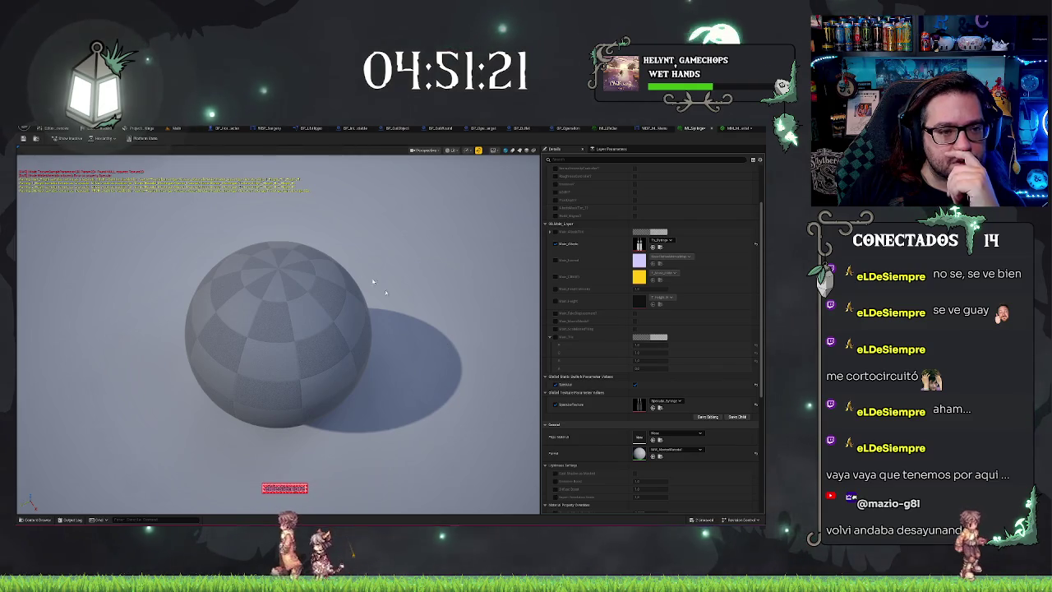
pyautogui.click(730, 129)
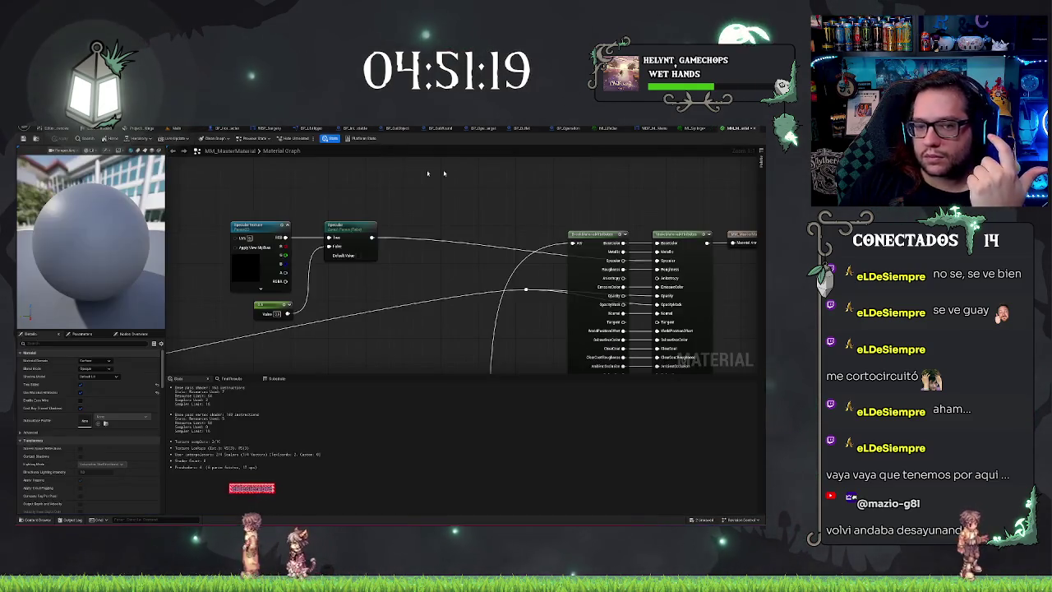
# Step: In MI_Syringe, toggle the Specular switch off and on, then open the syringe specular texture
pyautogui.click(733, 129)
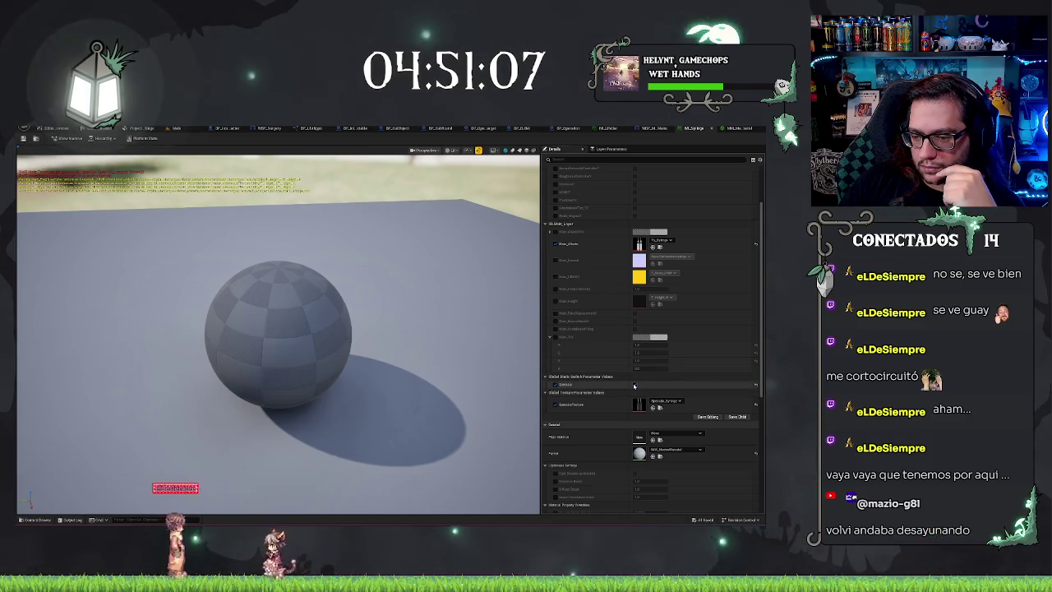
pyautogui.click(635, 385)
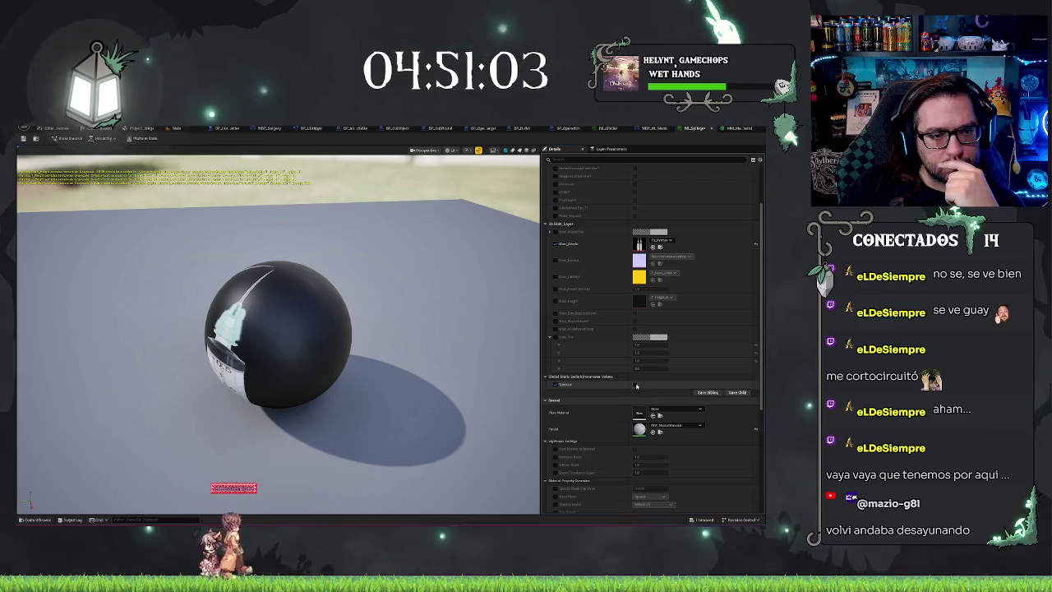
pyautogui.click(637, 385)
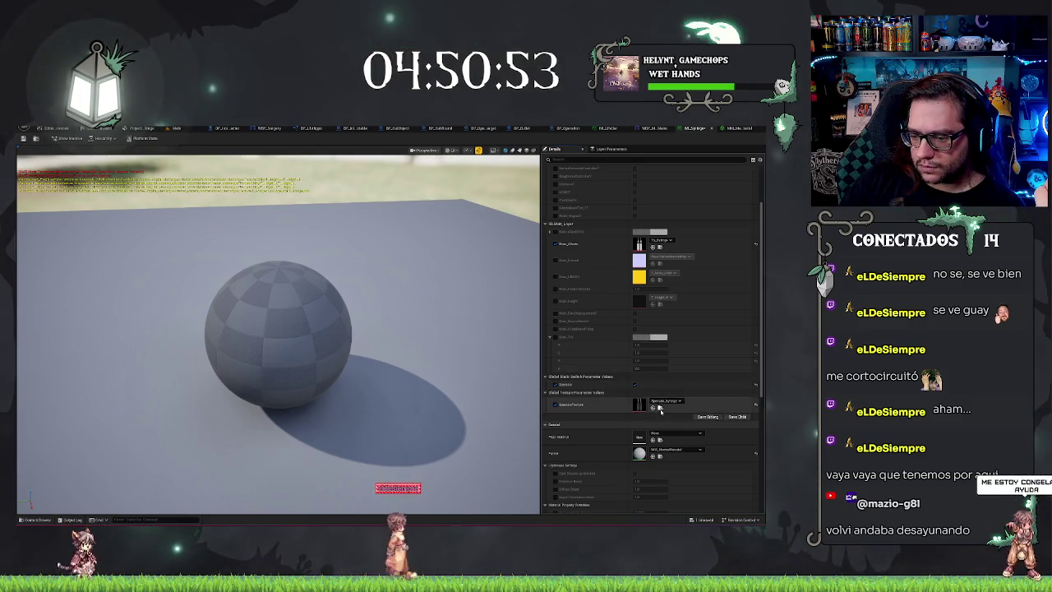
pyautogui.click(658, 406)
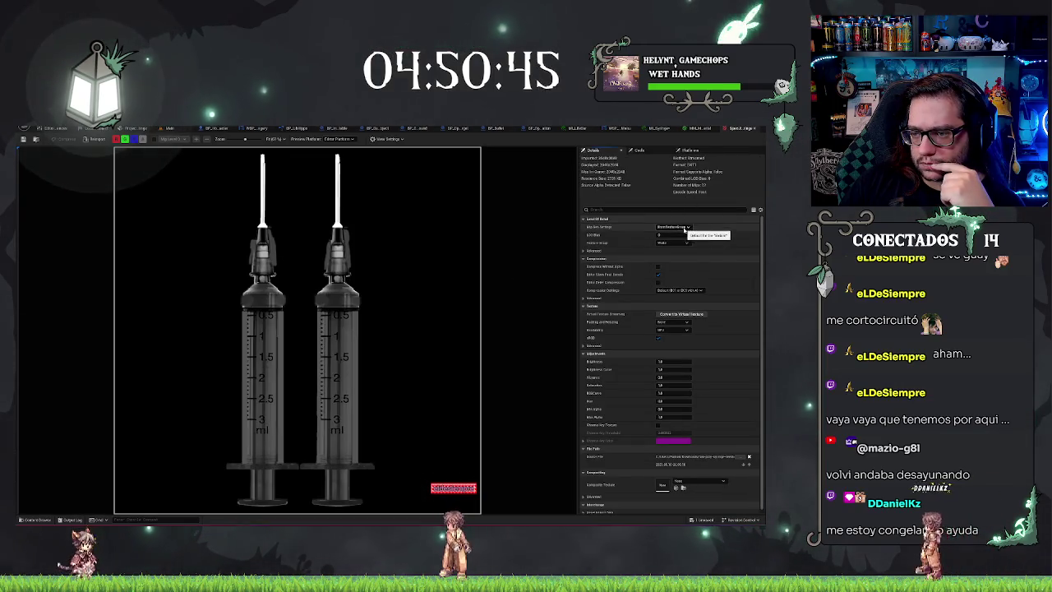
# Step: Inspect the specular texture's Mip Gen Settings and Texture Group options, leaving both unchanged
pyautogui.click(685, 228)
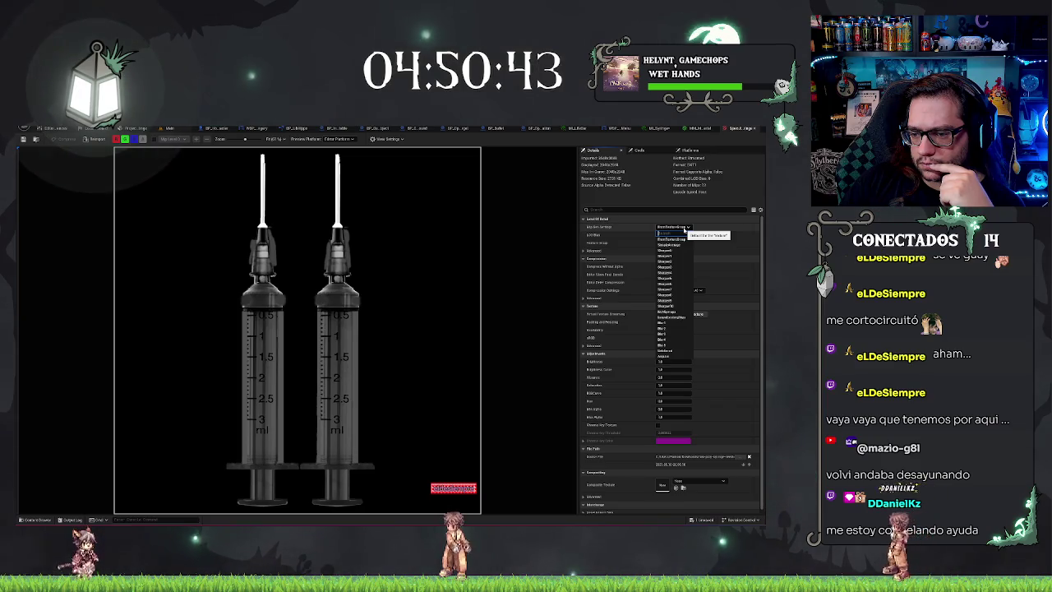
pyautogui.click(683, 230)
pyautogui.click(673, 244)
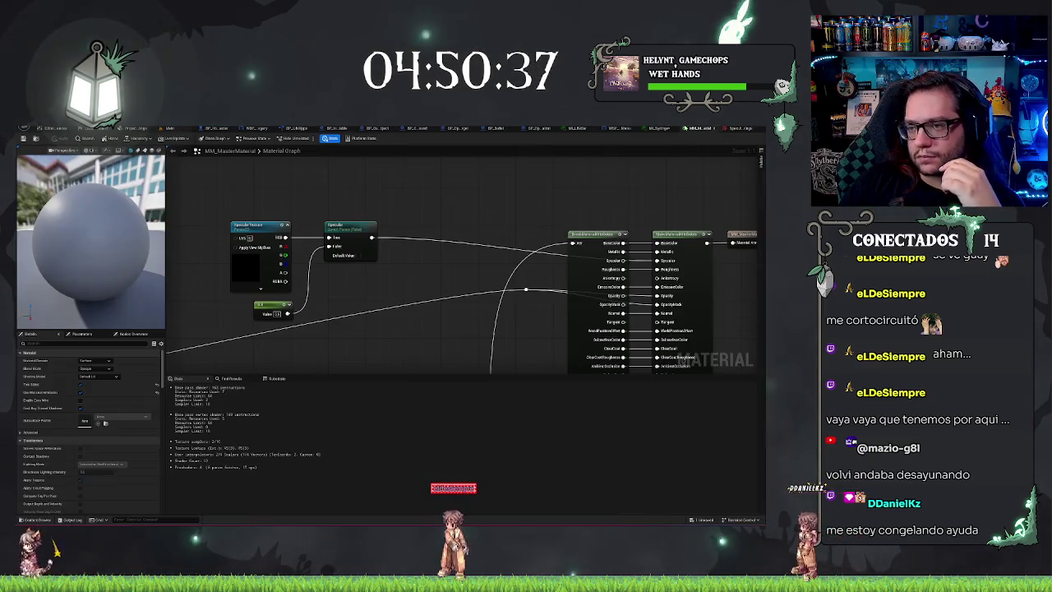
# Step: Make the syringe specular map the default texture of the master material's Specular Texture node
pyautogui.click(239, 255)
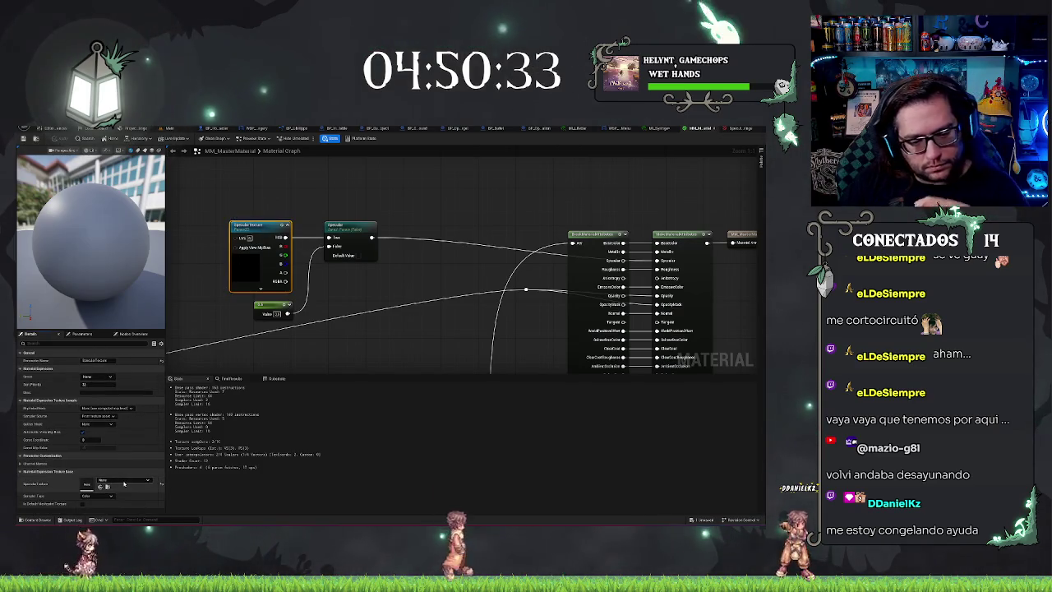
pyautogui.click(124, 481)
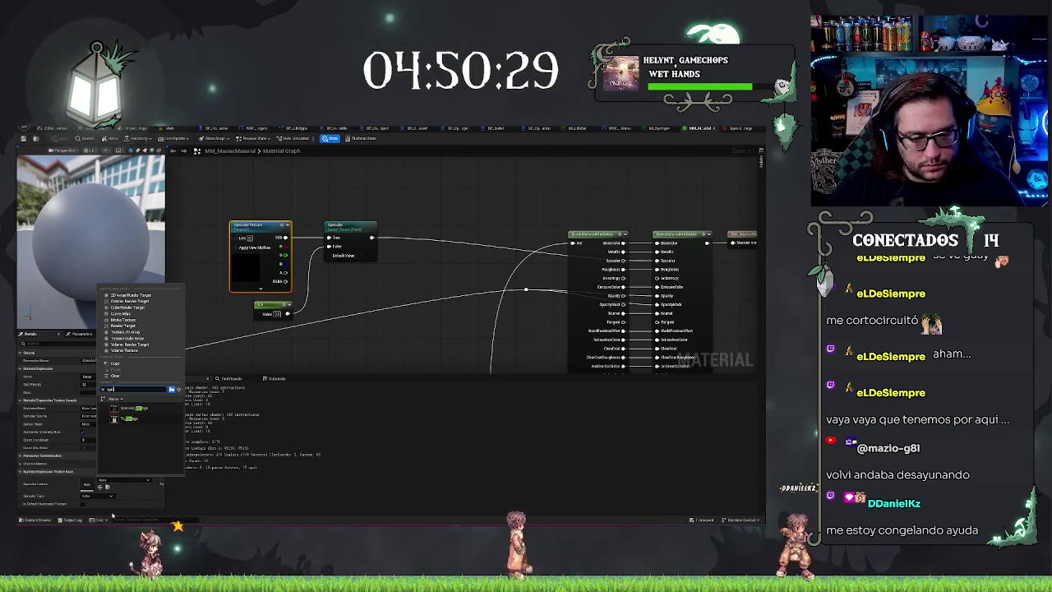
pyautogui.write('e')
pyautogui.click(141, 408)
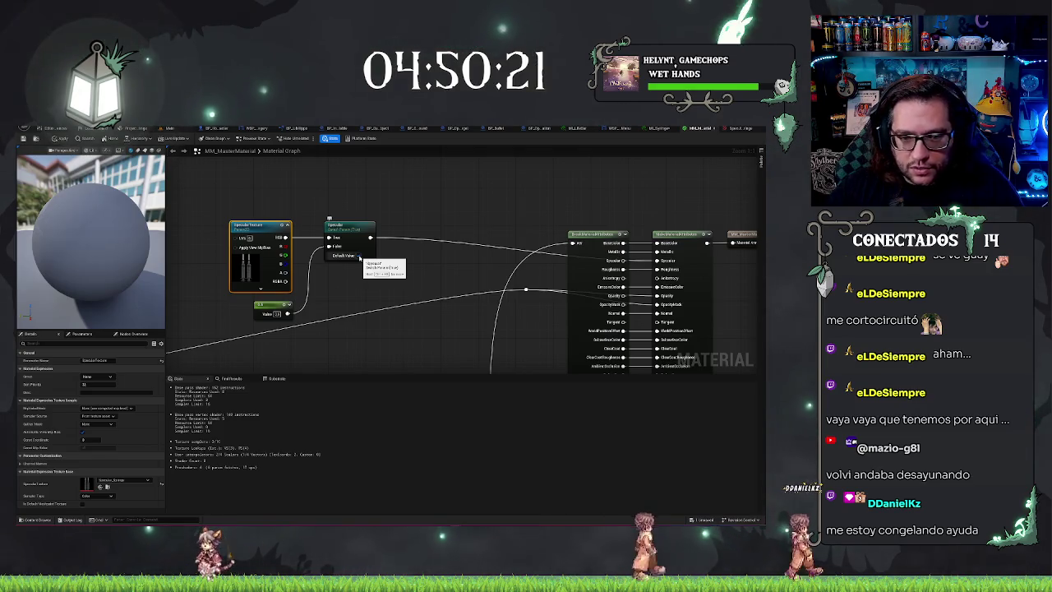
pyautogui.click(279, 189)
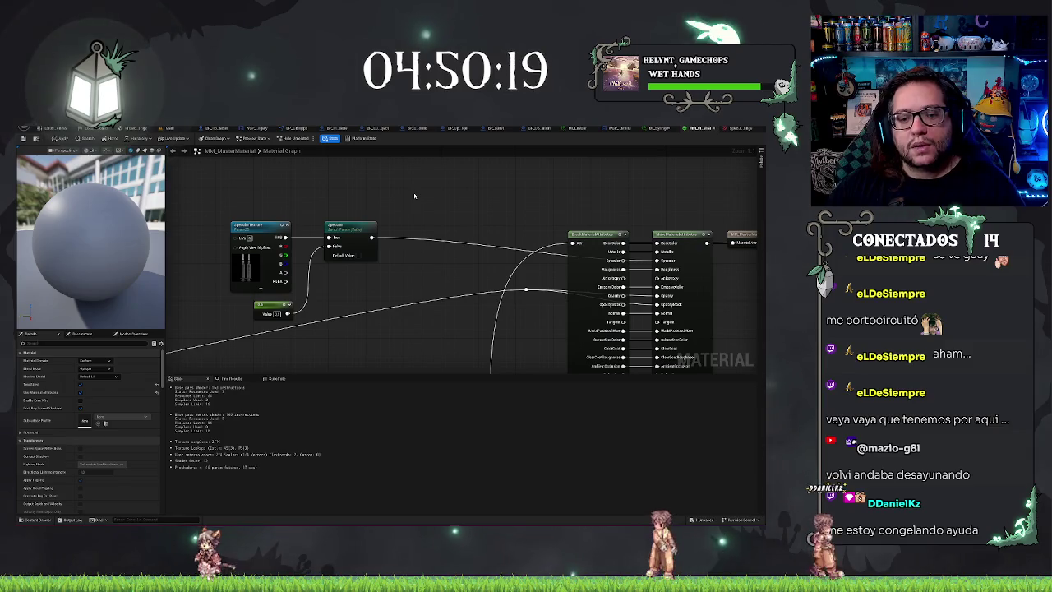
pyautogui.click(658, 128)
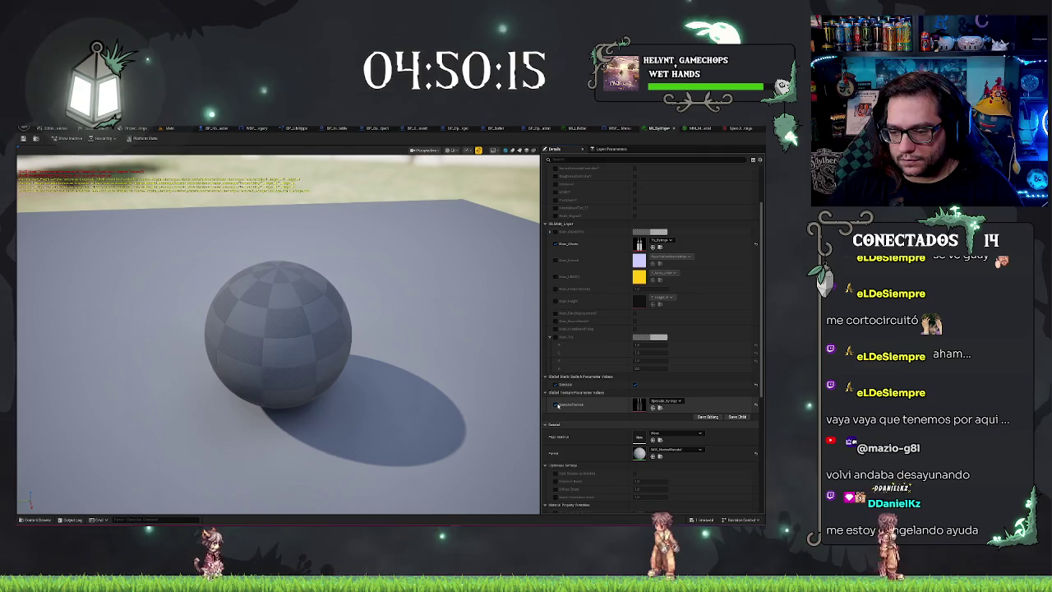
# Step: Override the specular switch on MI_Syringe and set its value to on
pyautogui.click(556, 384)
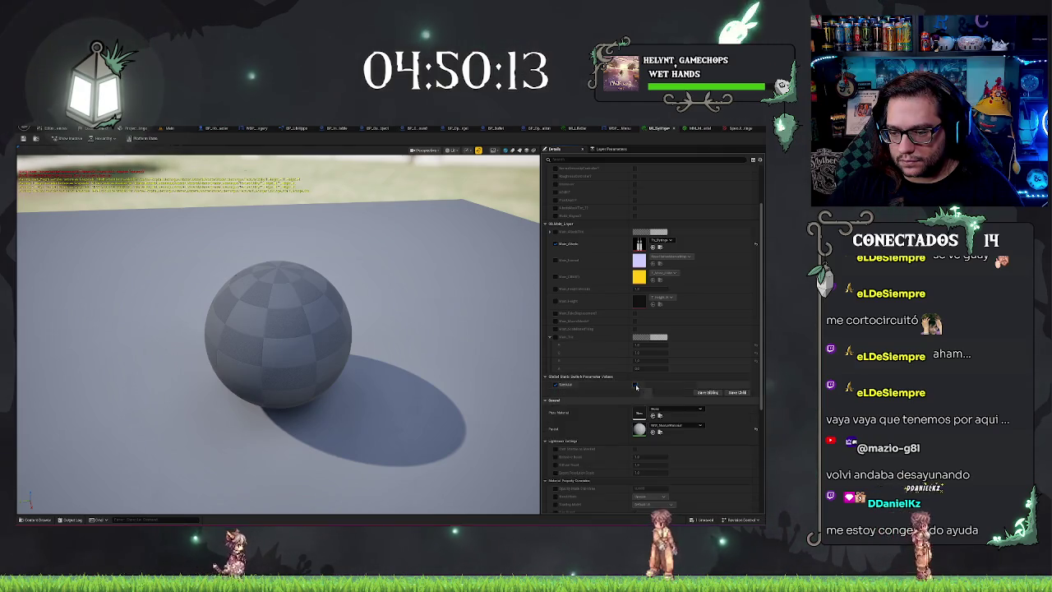
pyautogui.click(555, 383)
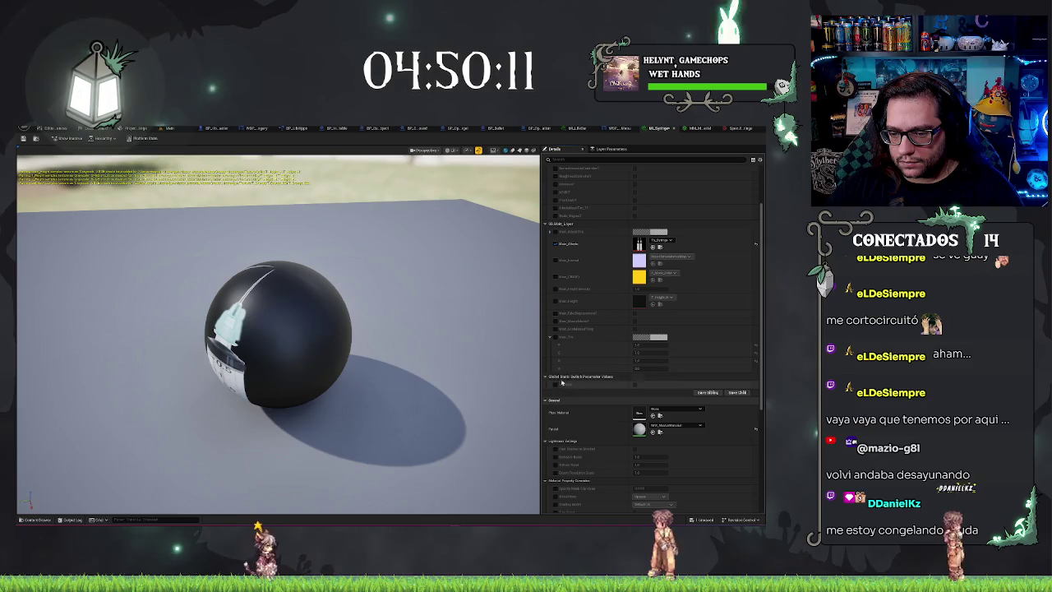
pyautogui.click(557, 384)
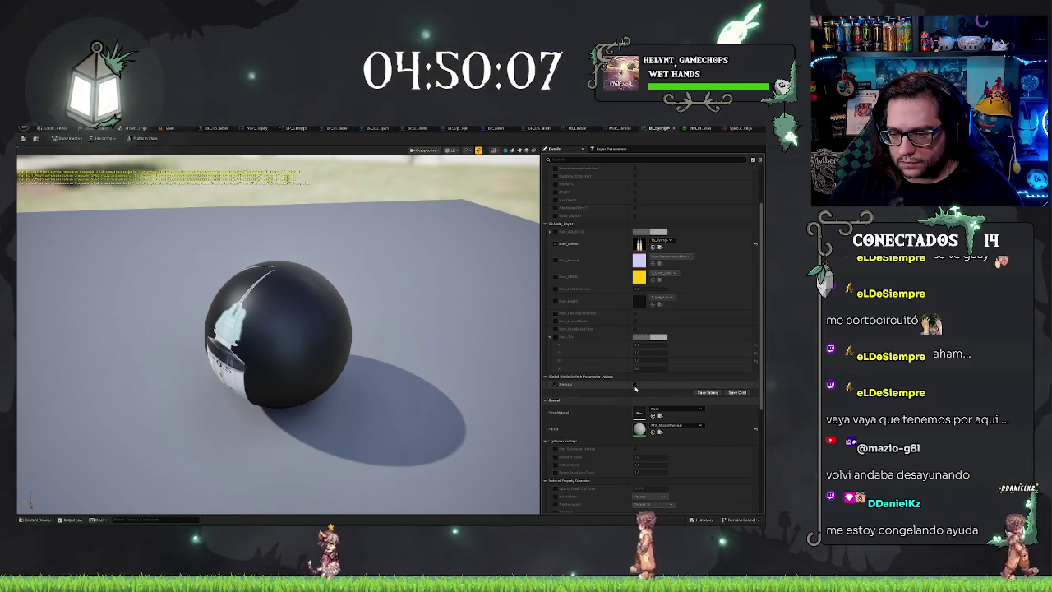
pyautogui.click(635, 384)
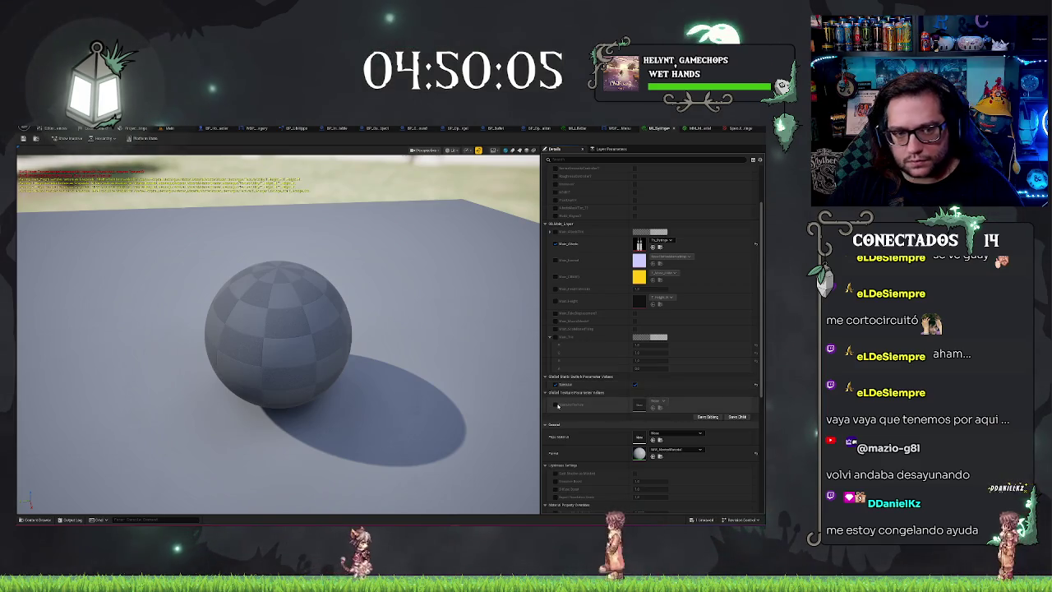
# Step: Override the Specular Texture parameter with Specular_Syringe and enable the Base_ORMD override
pyautogui.click(556, 405)
pyautogui.click(654, 402)
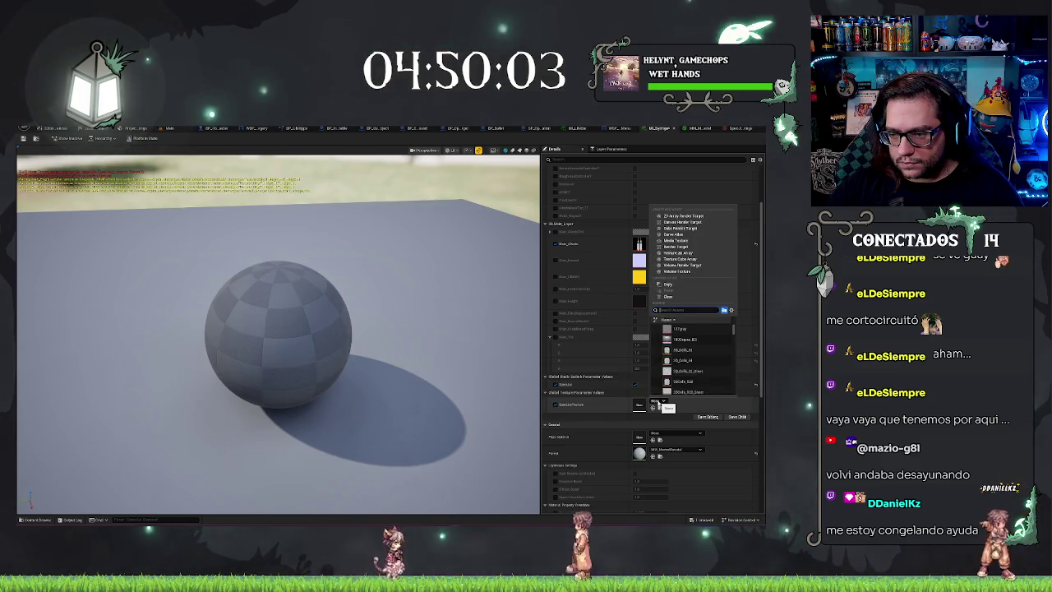
pyautogui.write('sp')
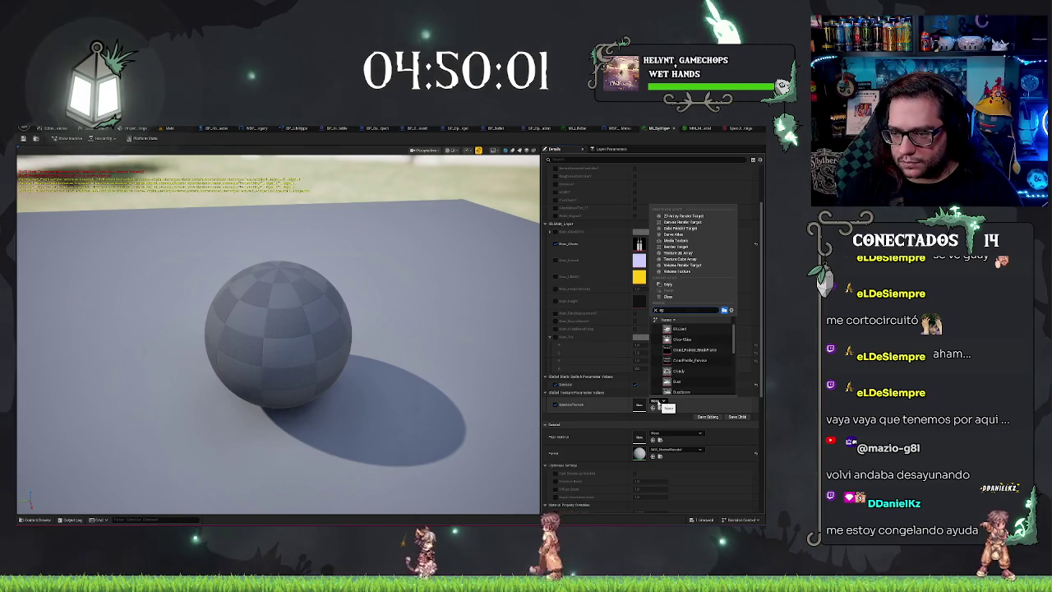
pyautogui.write('e')
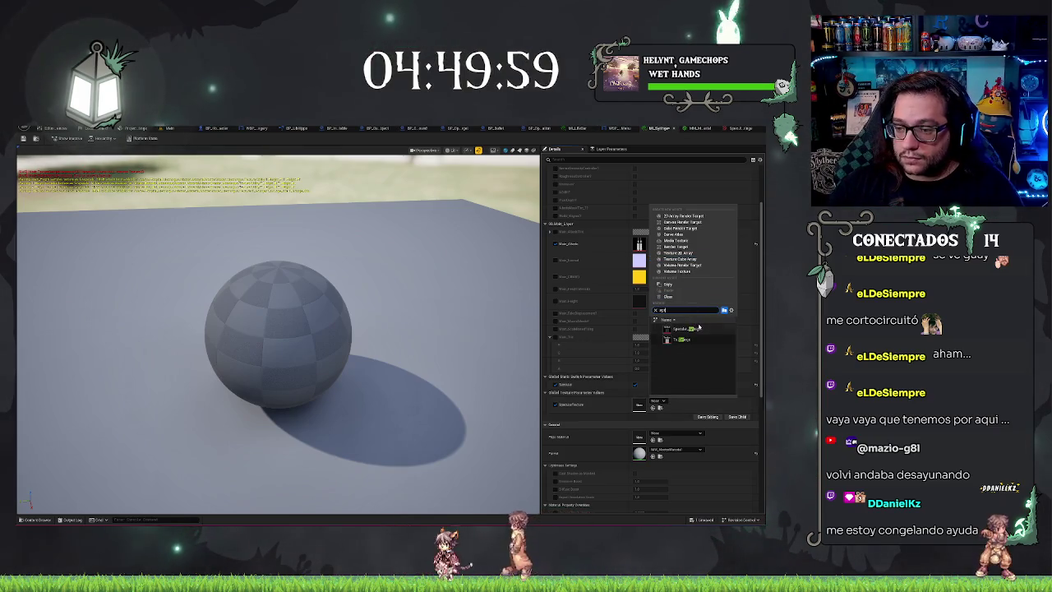
pyautogui.press('Return')
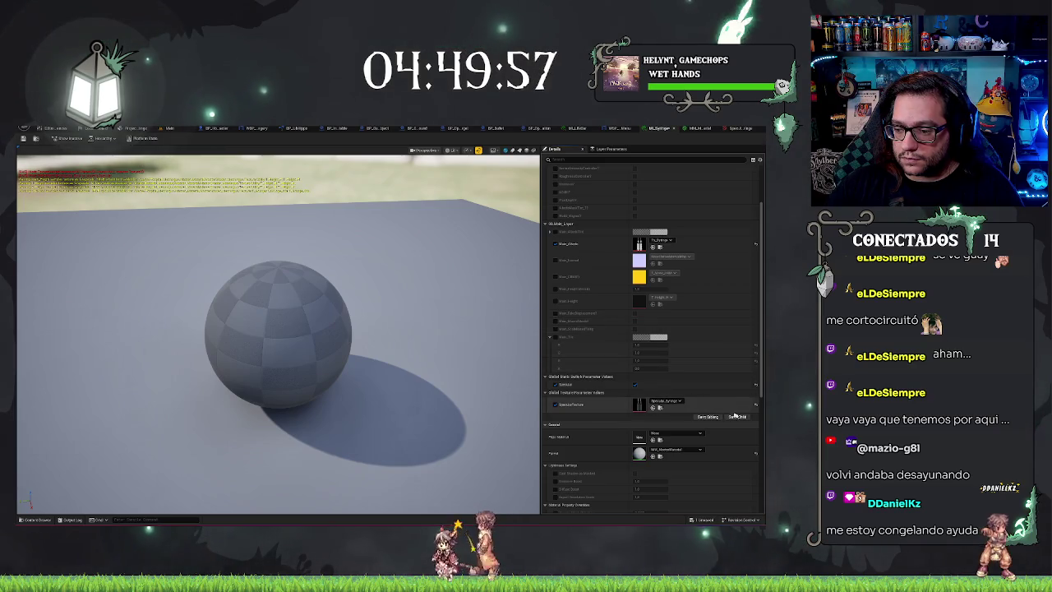
pyautogui.scroll(-2, 455, 286)
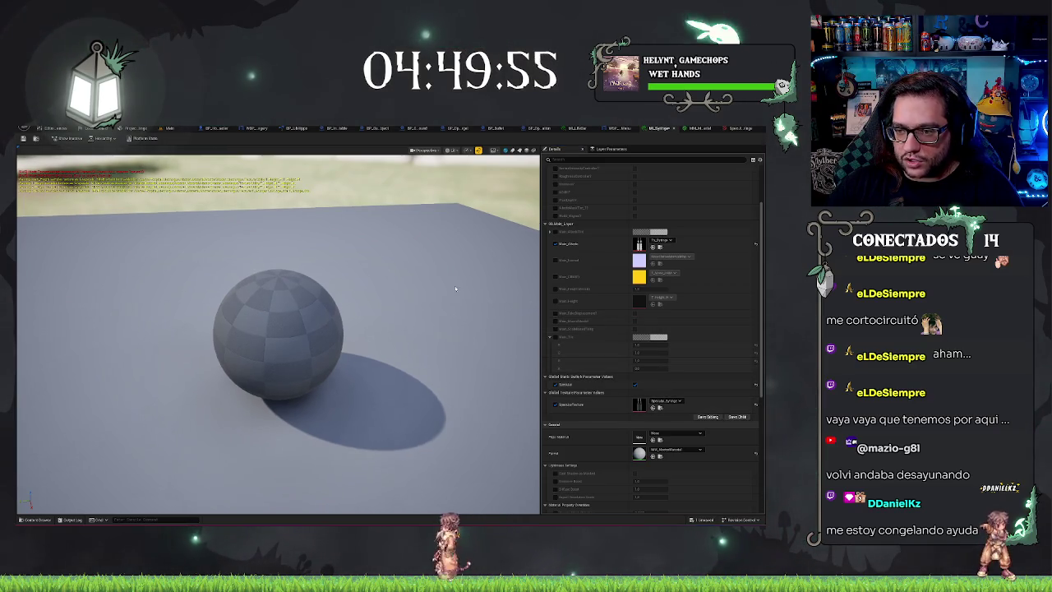
pyautogui.scroll(3, 575, 304)
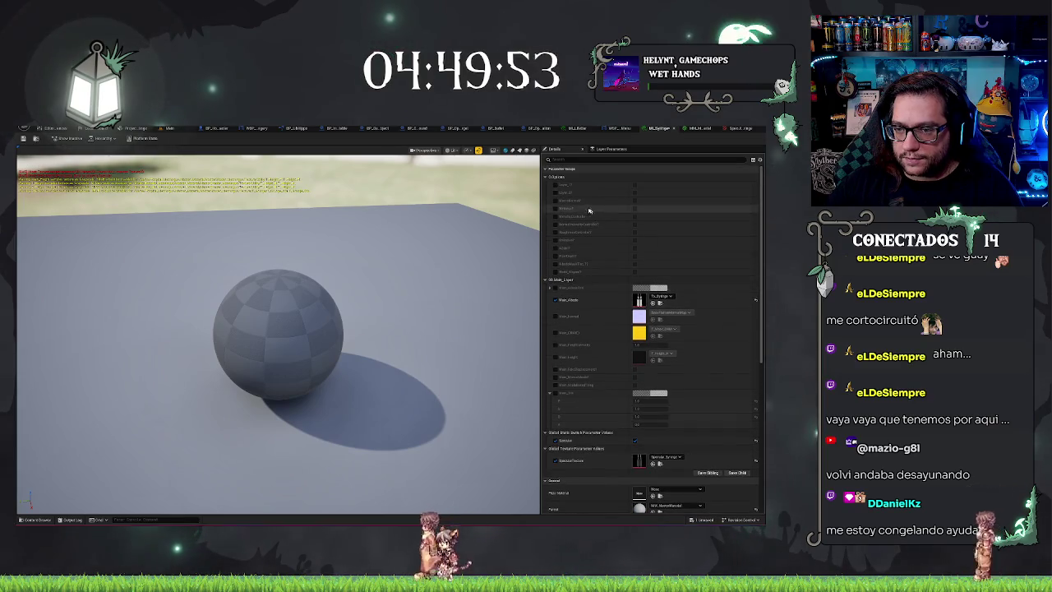
pyautogui.click(555, 332)
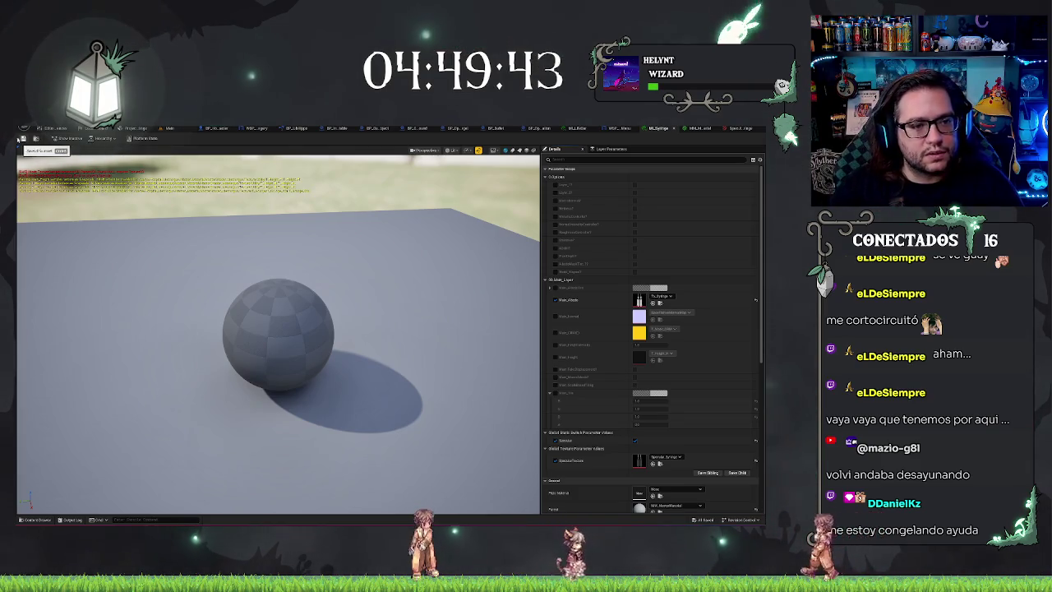
pyautogui.click(725, 129)
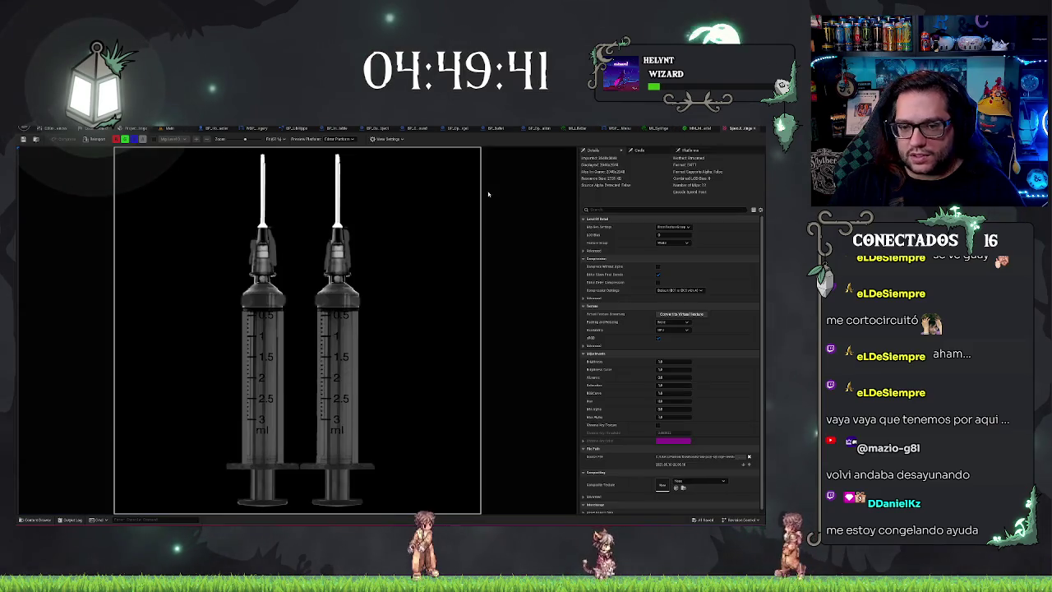
# Step: Wire the Specular parameter into Make Material Attributes' Specular input and apply the master material
pyautogui.click(696, 130)
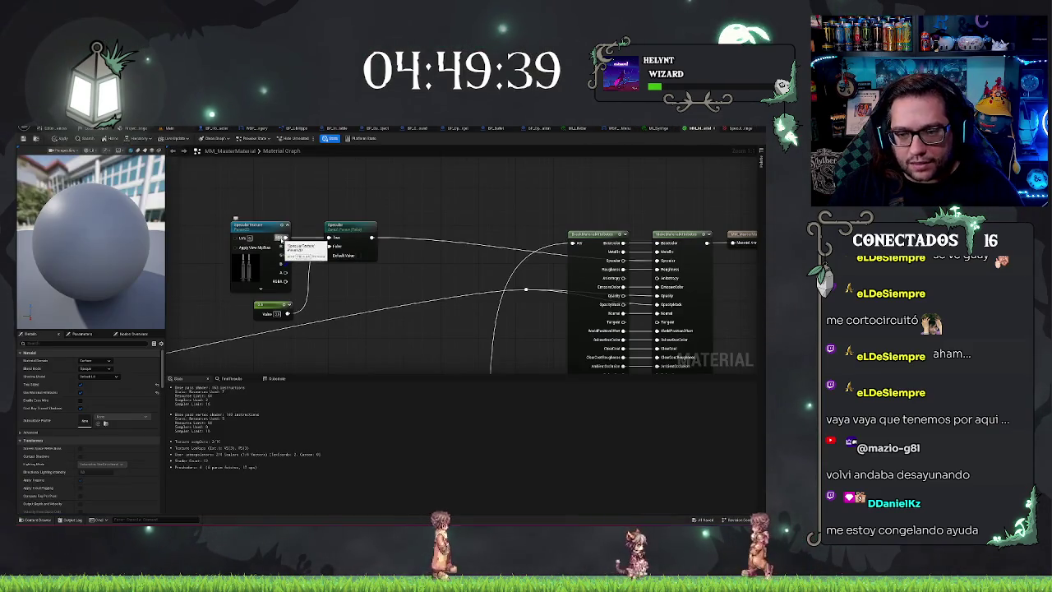
pyautogui.moveTo(371, 237)
pyautogui.mouseDown()
pyautogui.moveTo(599, 270)
pyautogui.moveTo(664, 260)
pyautogui.mouseUp()
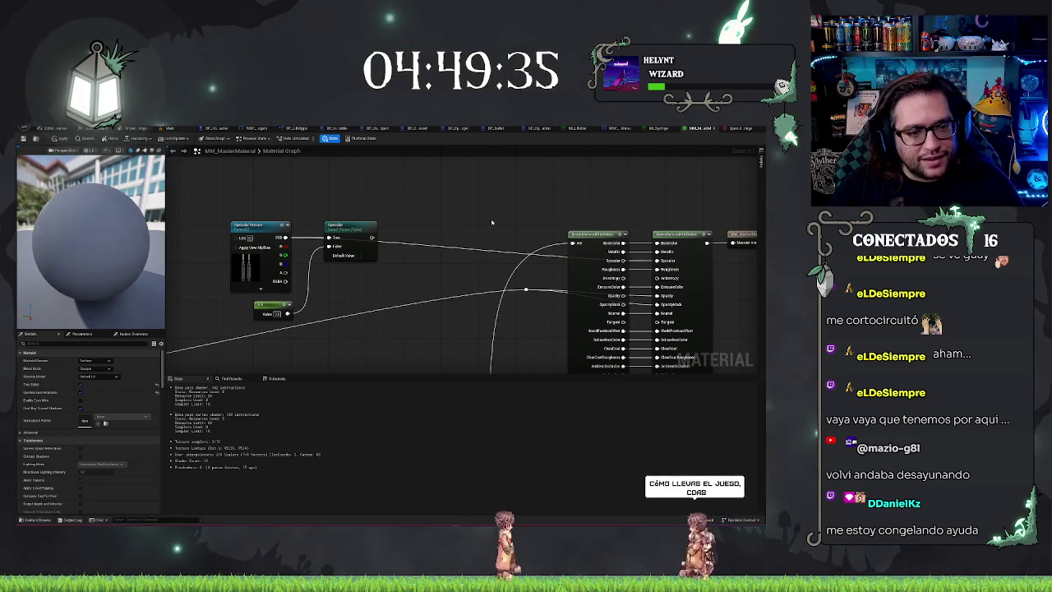
pyautogui.hotkey('ctrl', 's')
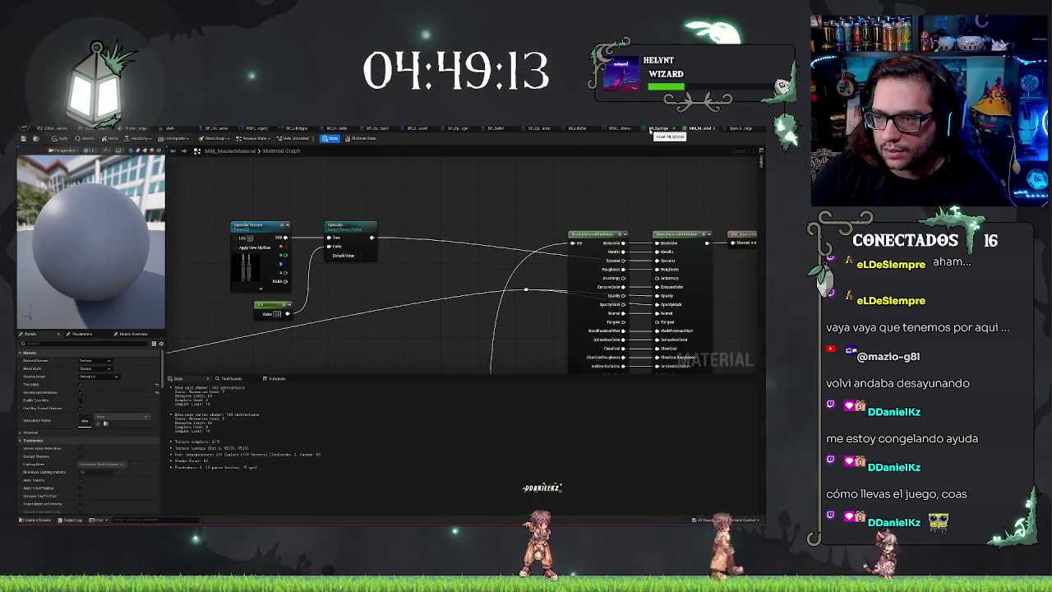
pyautogui.click(650, 130)
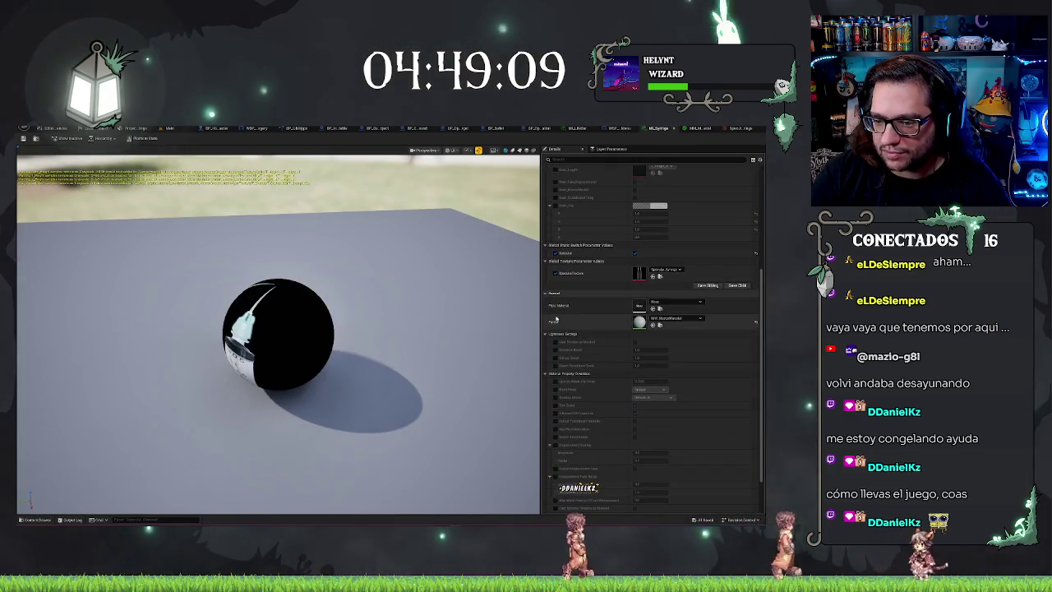
# Step: Save the MI_Syringe material instance and return to the main level editor
pyautogui.moveTo(362, 264); pyautogui.dragTo(362, 247)
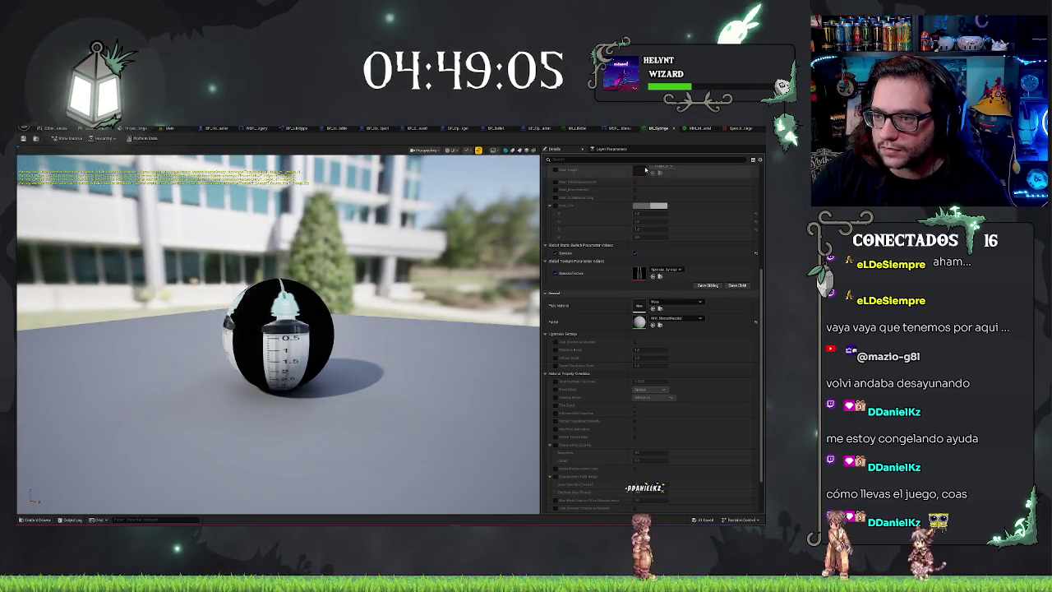
pyautogui.click(706, 127)
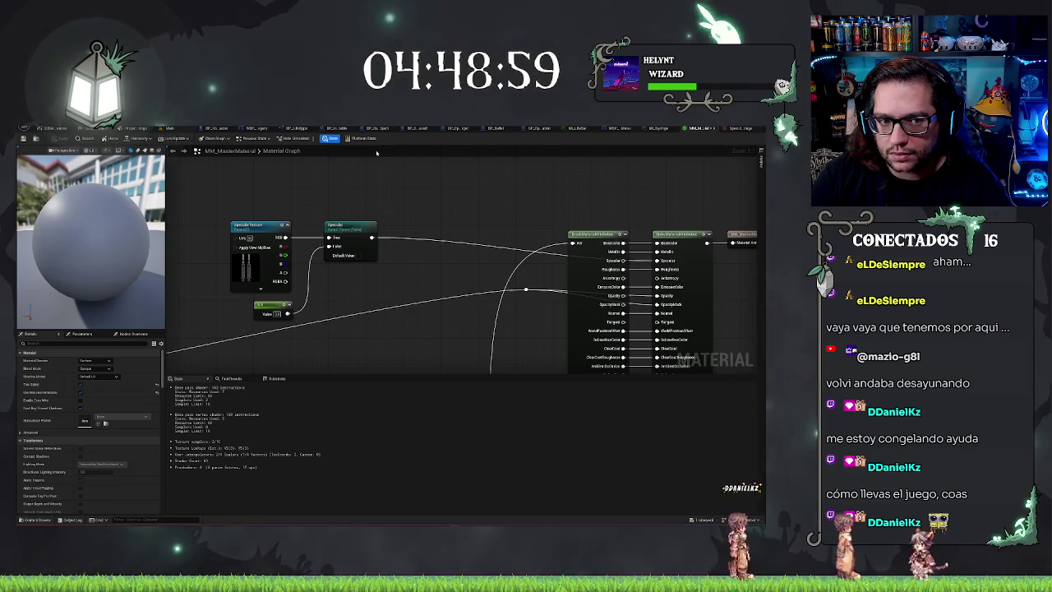
pyautogui.click(662, 129)
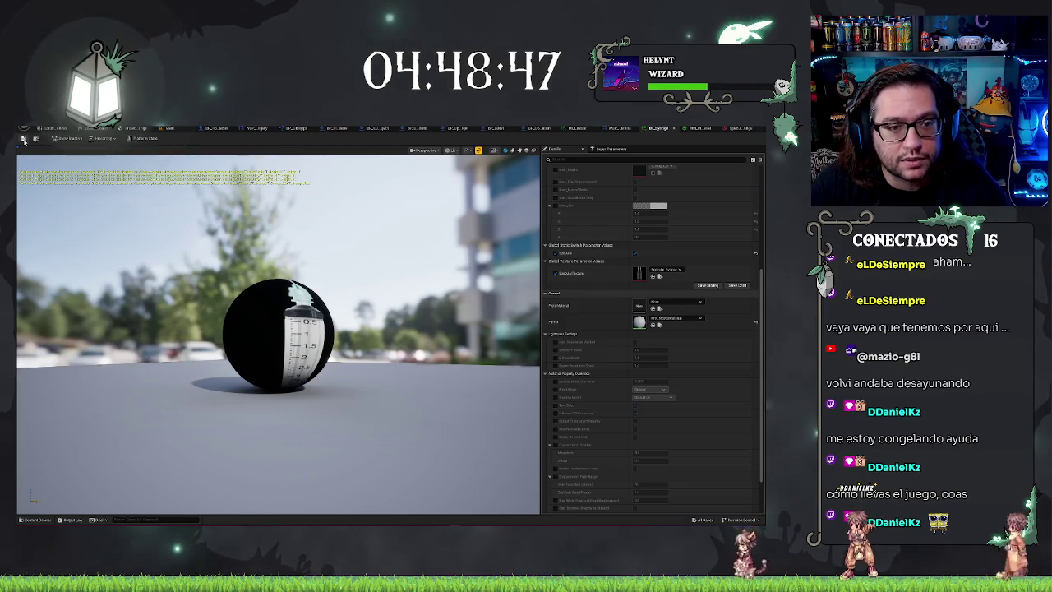
pyautogui.hotkey('ctrl', 's')
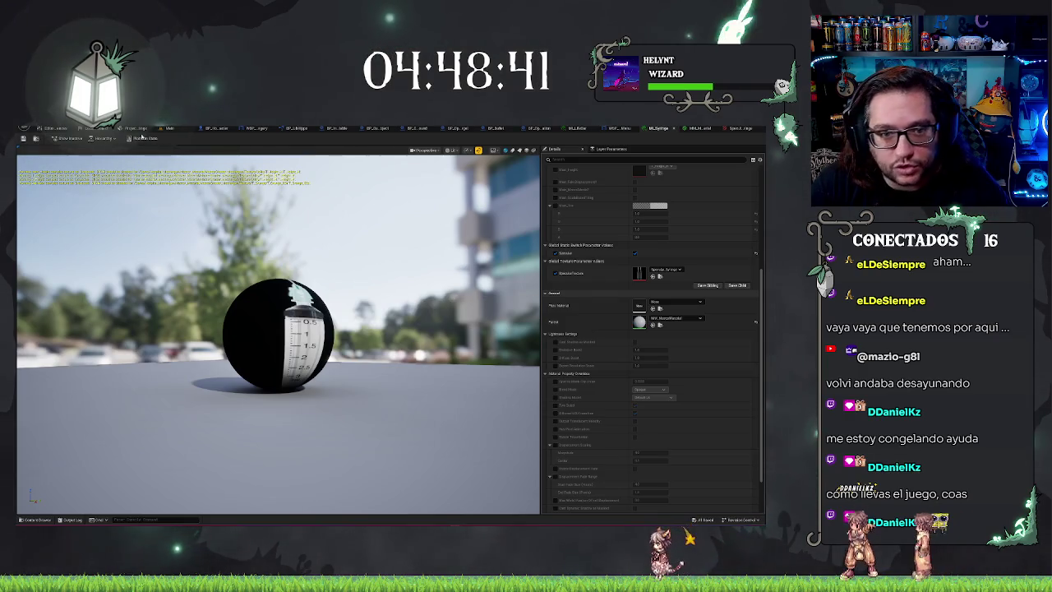
pyautogui.click(167, 129)
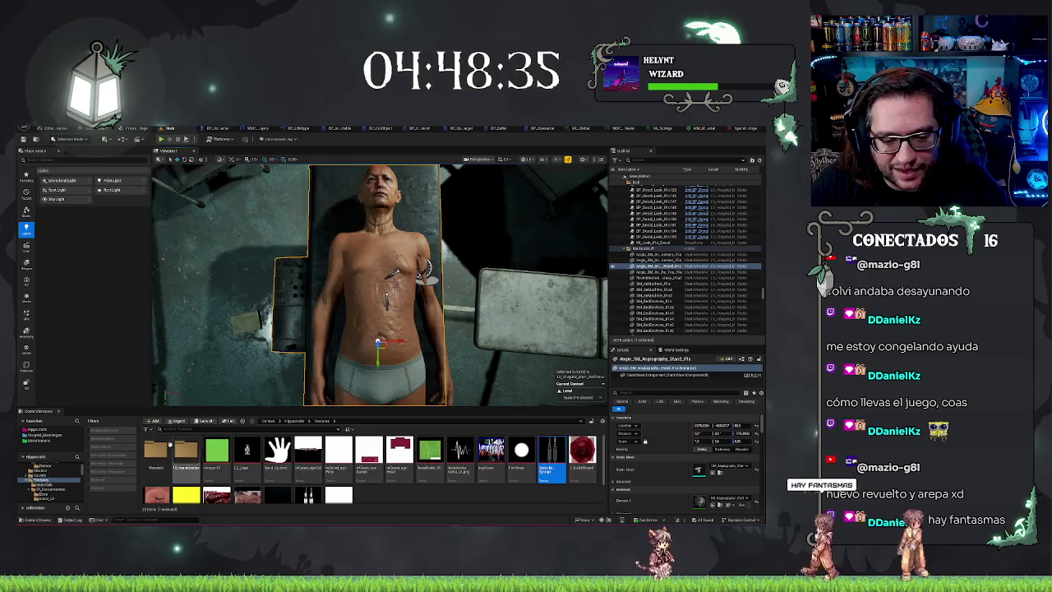
# Step: Open the syringe static mesh from the Meshes folder in the Static Mesh editor
pyautogui.hotkey('alt', 'Left')
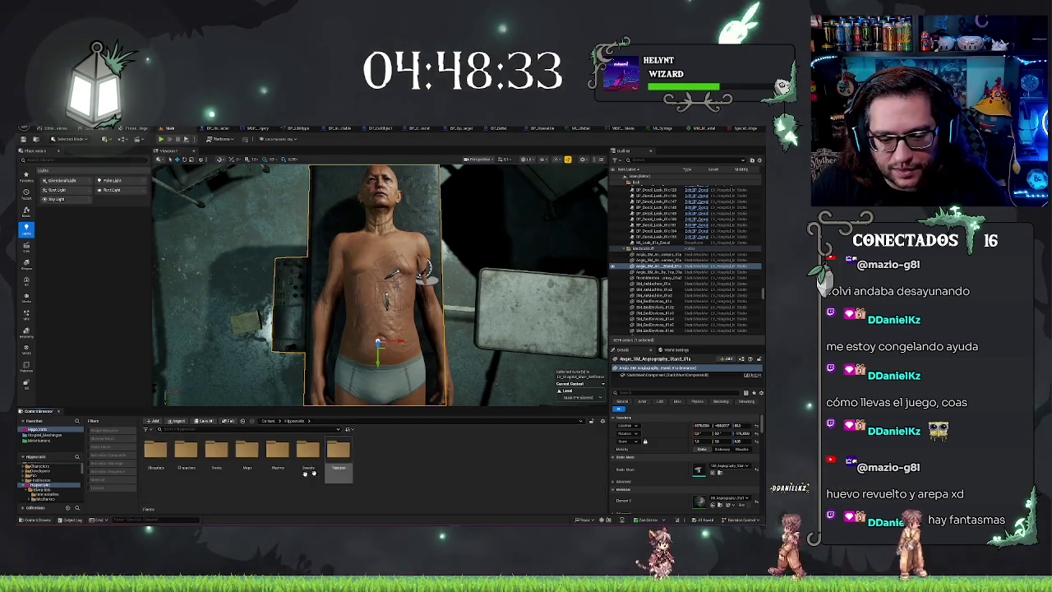
pyautogui.doubleClick(229, 451)
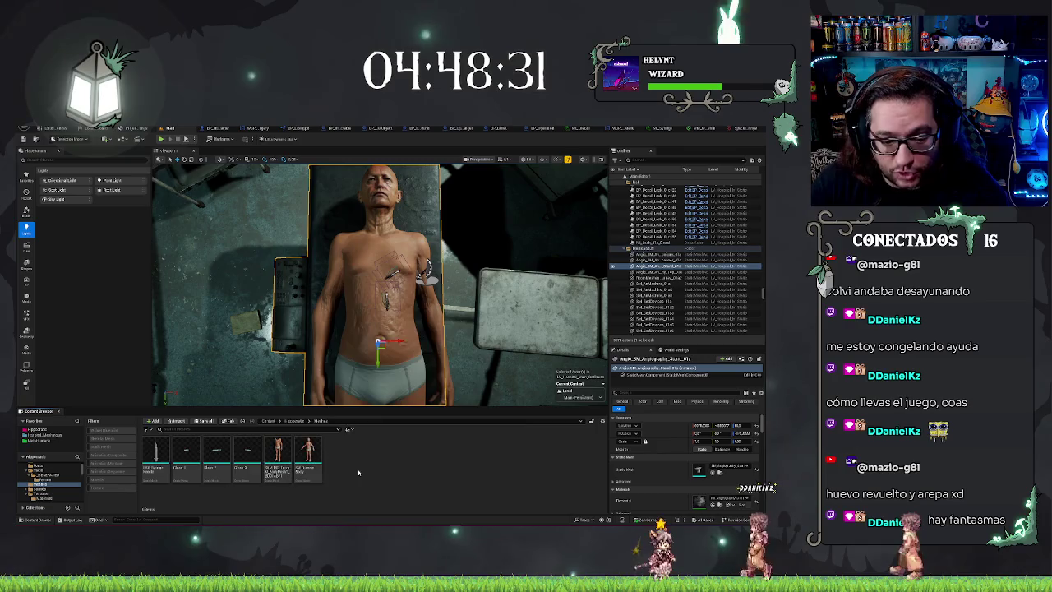
pyautogui.doubleClick(156, 452)
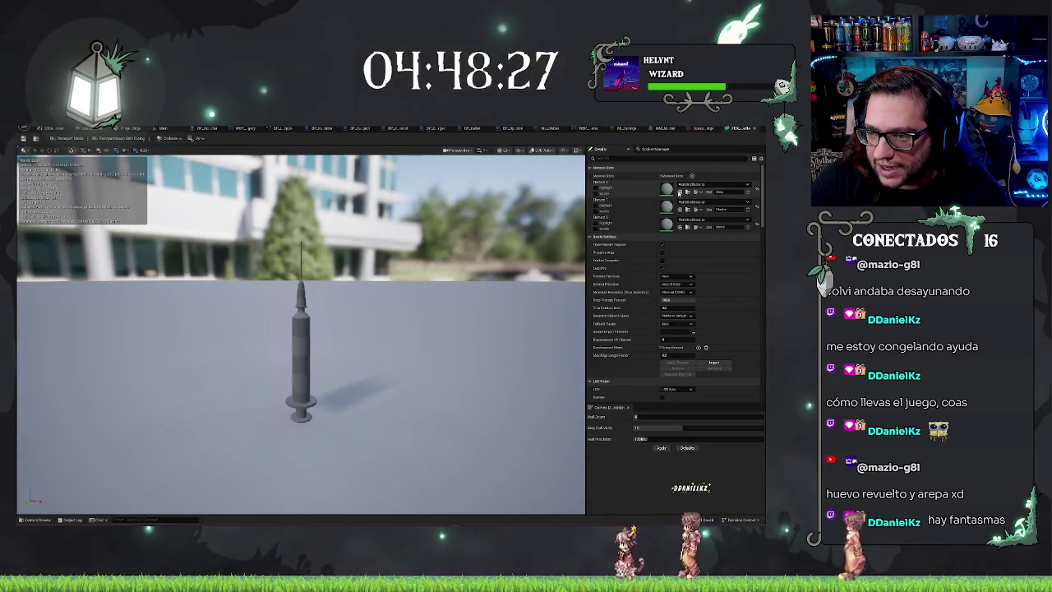
# Step: Assign MI_Syringe to the syringe mesh's Element 0 slot and zoom in to inspect it
pyautogui.click(691, 184)
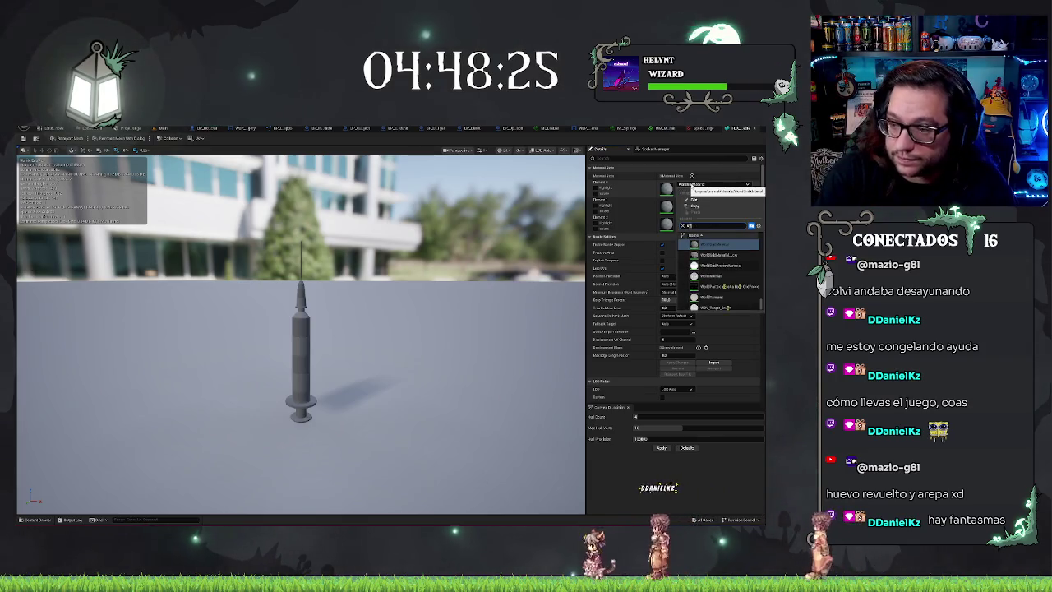
pyautogui.click(705, 244)
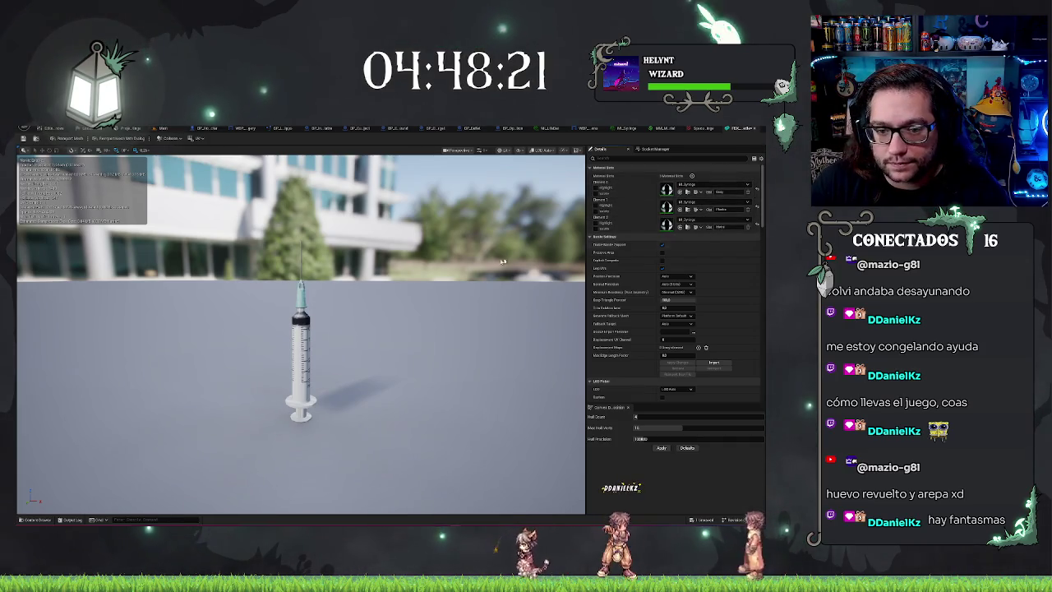
pyautogui.scroll(5, 503, 261)
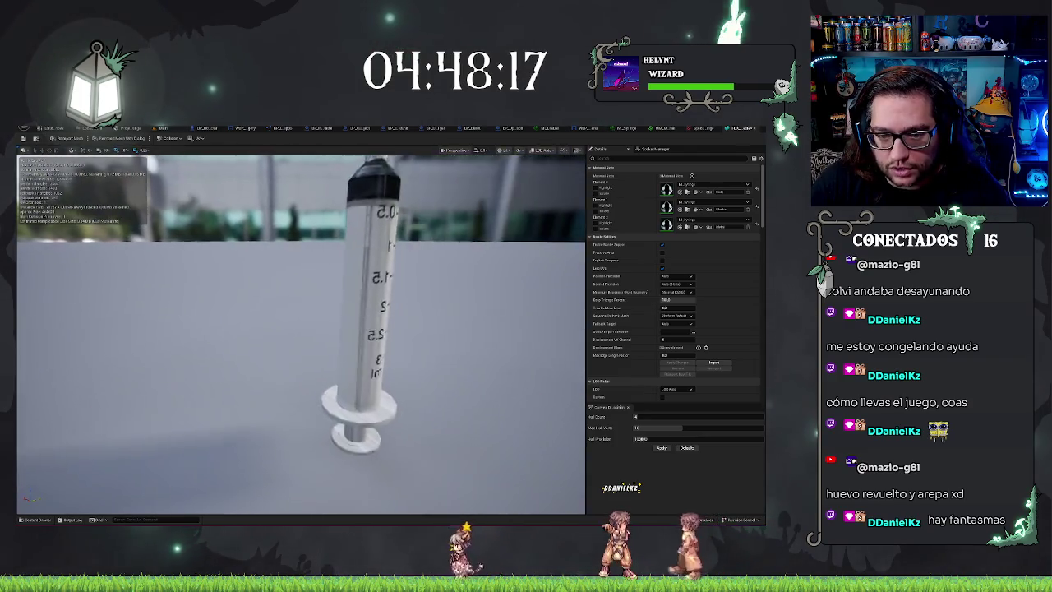
pyautogui.scroll(-5, 301, 329)
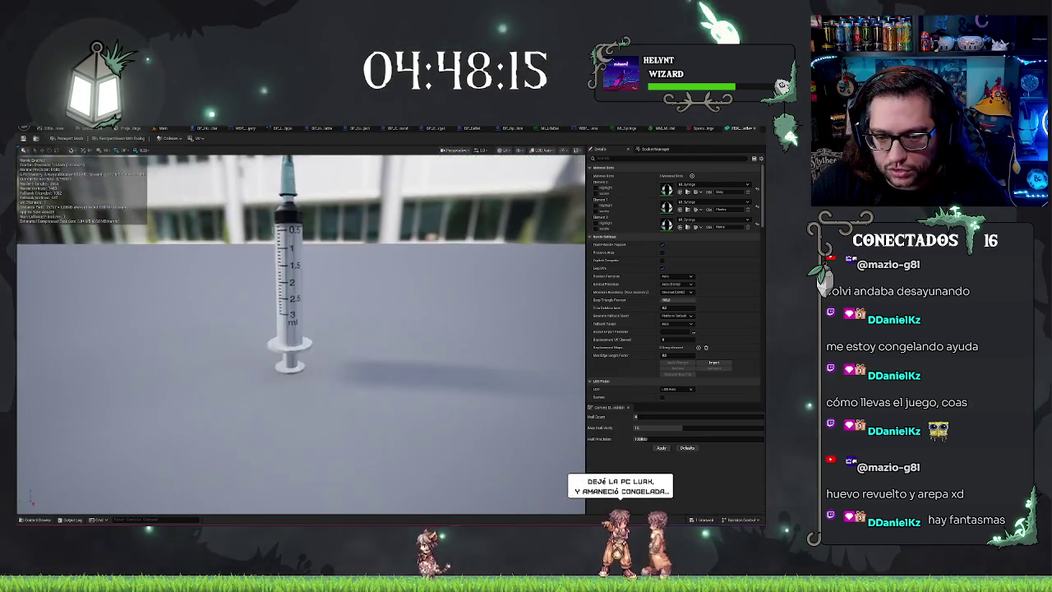
pyautogui.scroll(3, 370, 254)
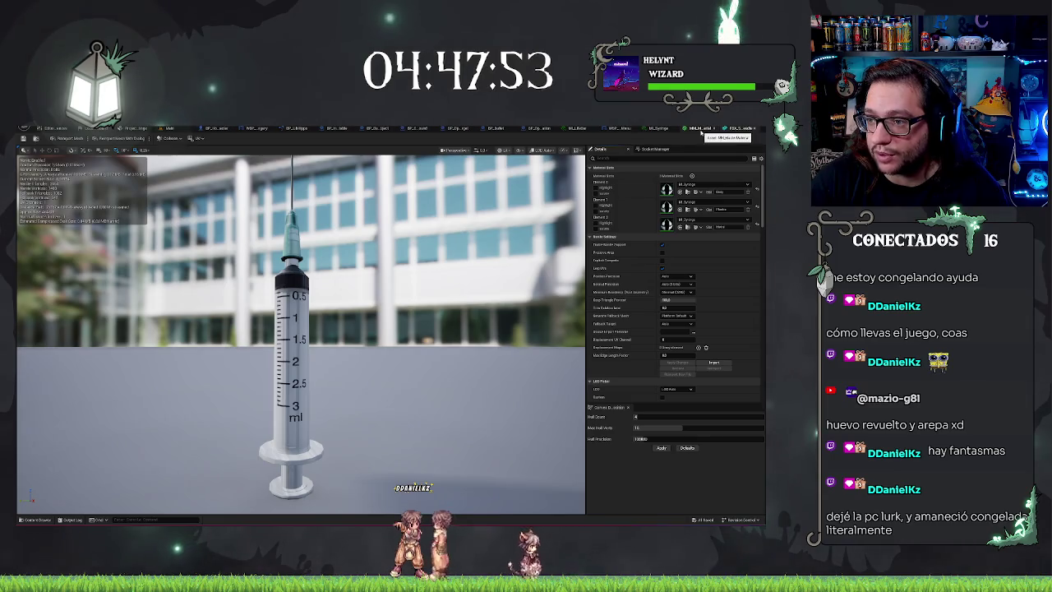
# Step: Close the mesh editor, return to the Main level, and frame the whole patient on the table
pyautogui.click(718, 129)
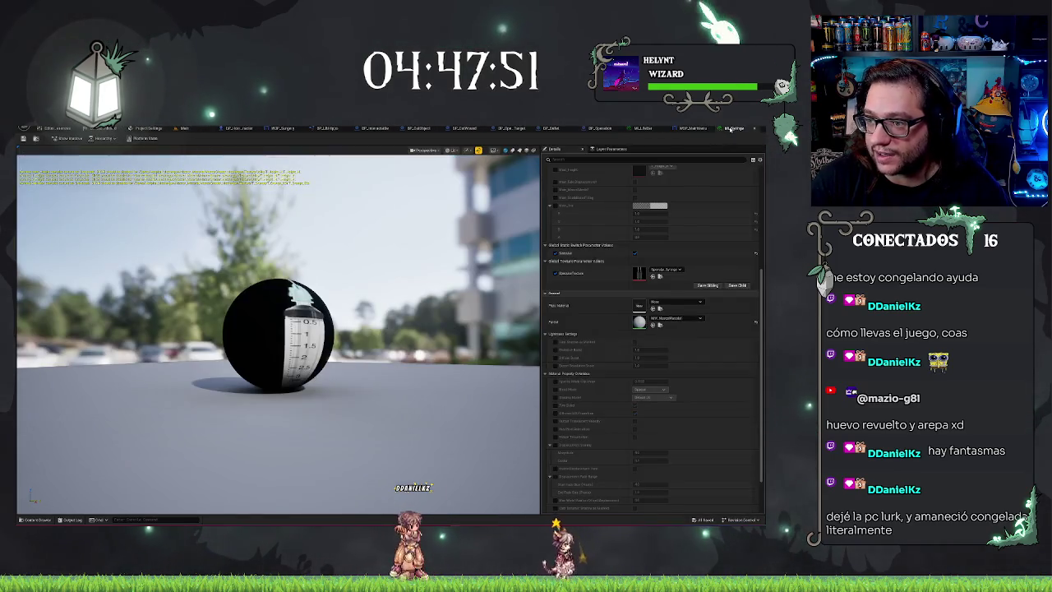
pyautogui.click(705, 129)
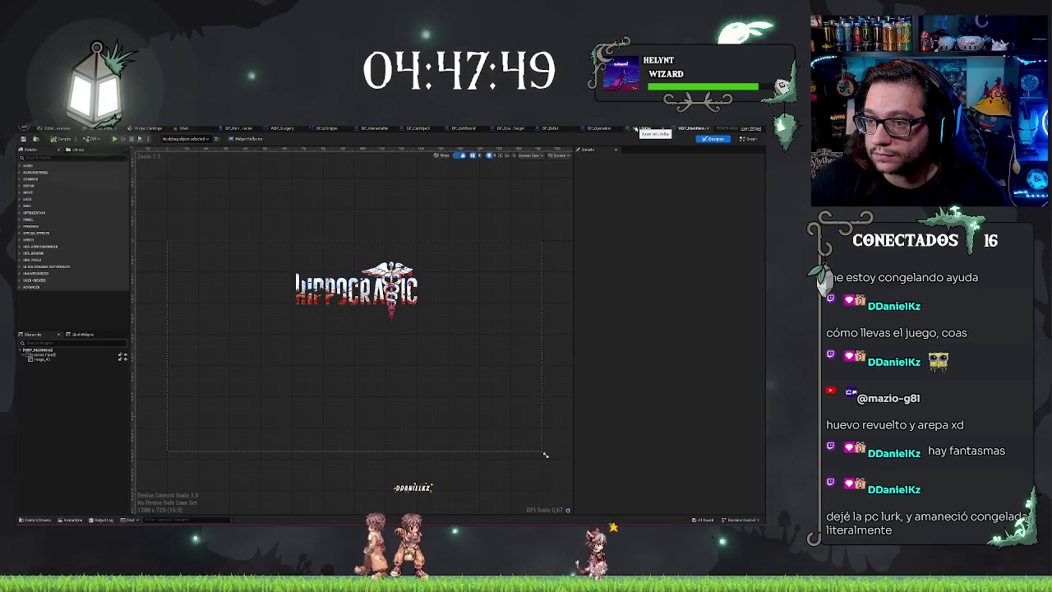
pyautogui.click(637, 129)
pyautogui.click(210, 130)
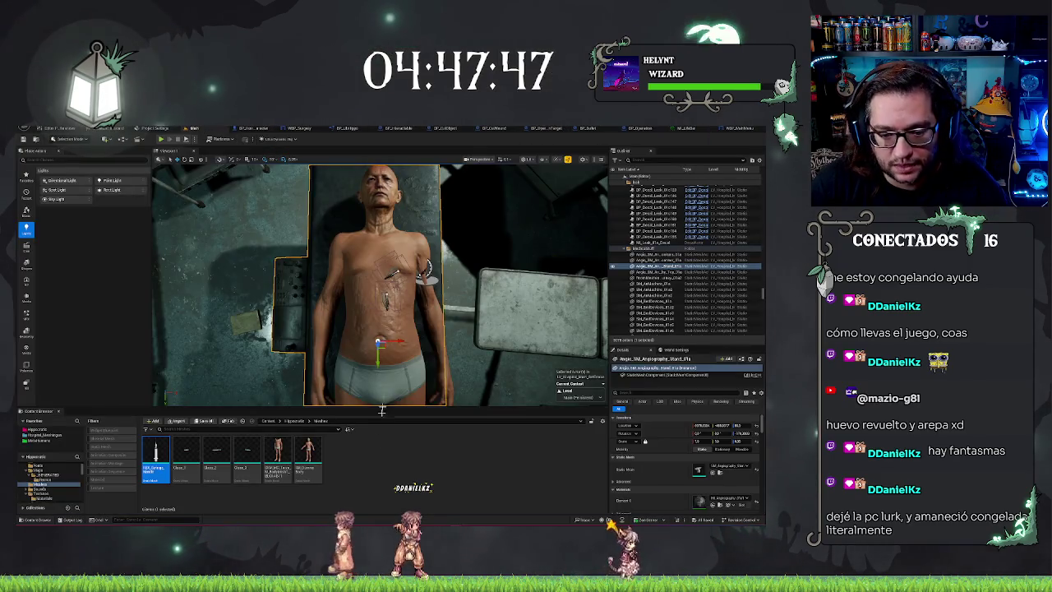
pyautogui.click(294, 420)
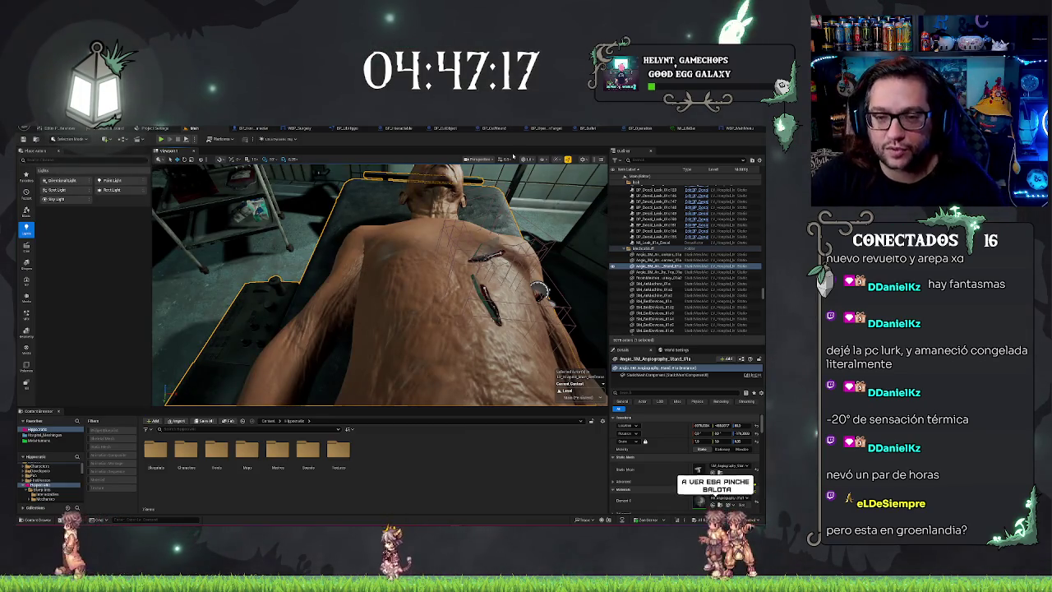
pyautogui.press('f')
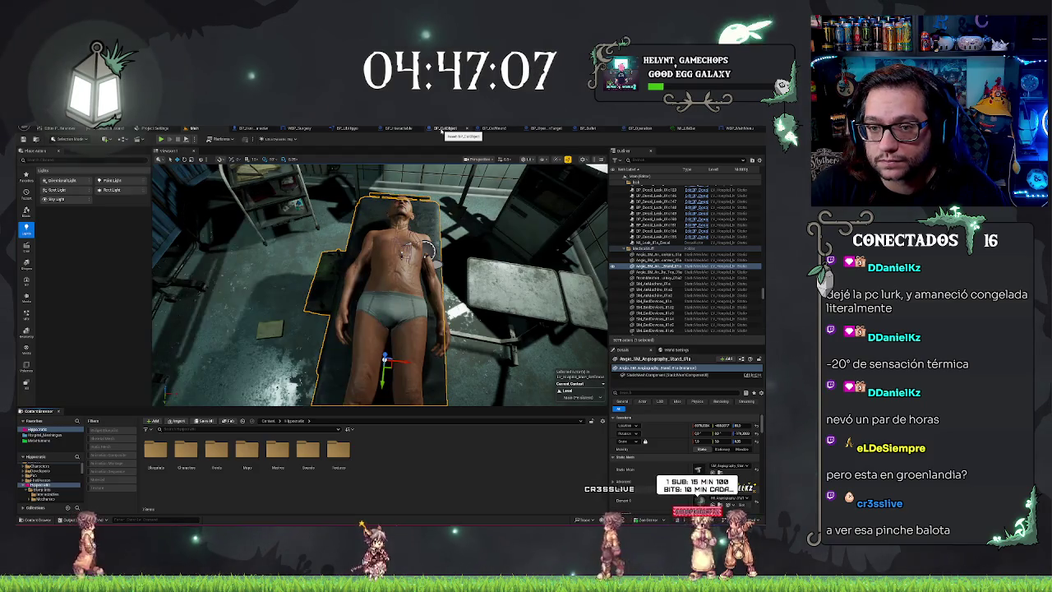
pyautogui.click(337, 448)
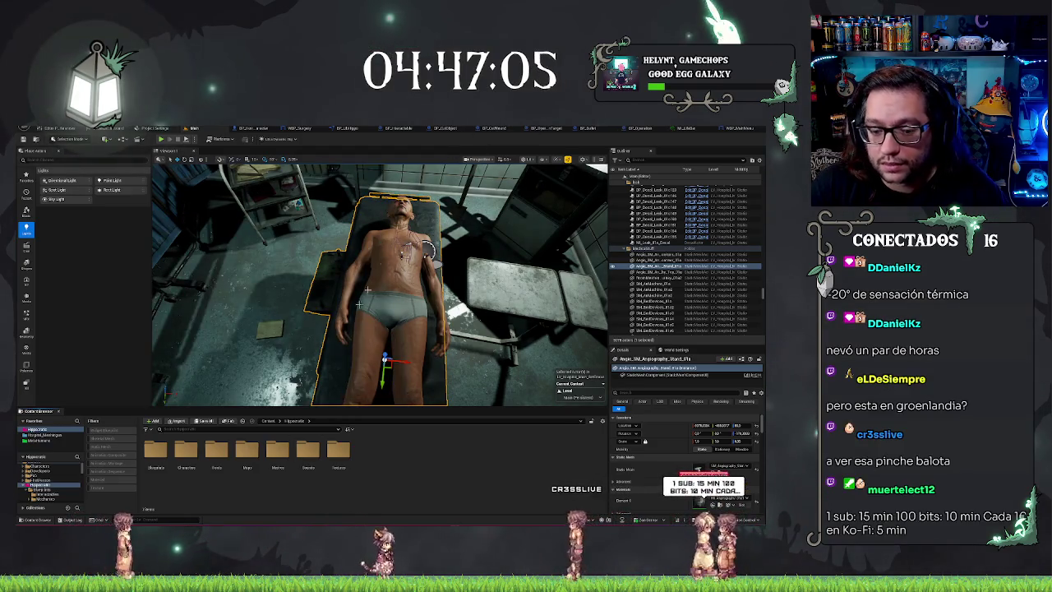
# Step: Rename the duplicated wound material instance in the Textures materials subfolder to 'ML_WoundCutDecal'
pyautogui.click(216, 450)
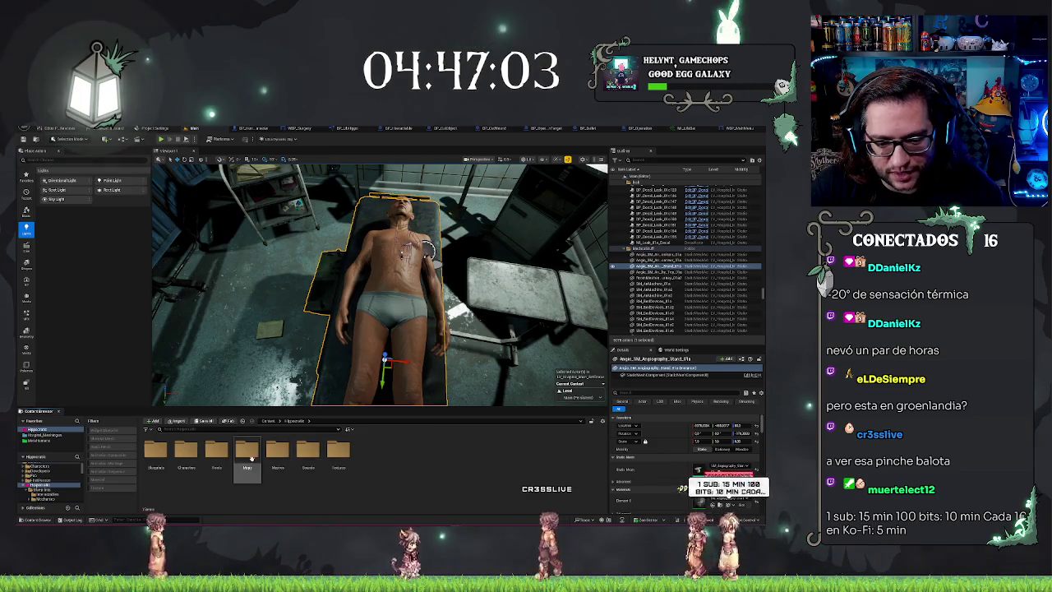
pyautogui.doubleClick(337, 450)
pyautogui.doubleClick(156, 450)
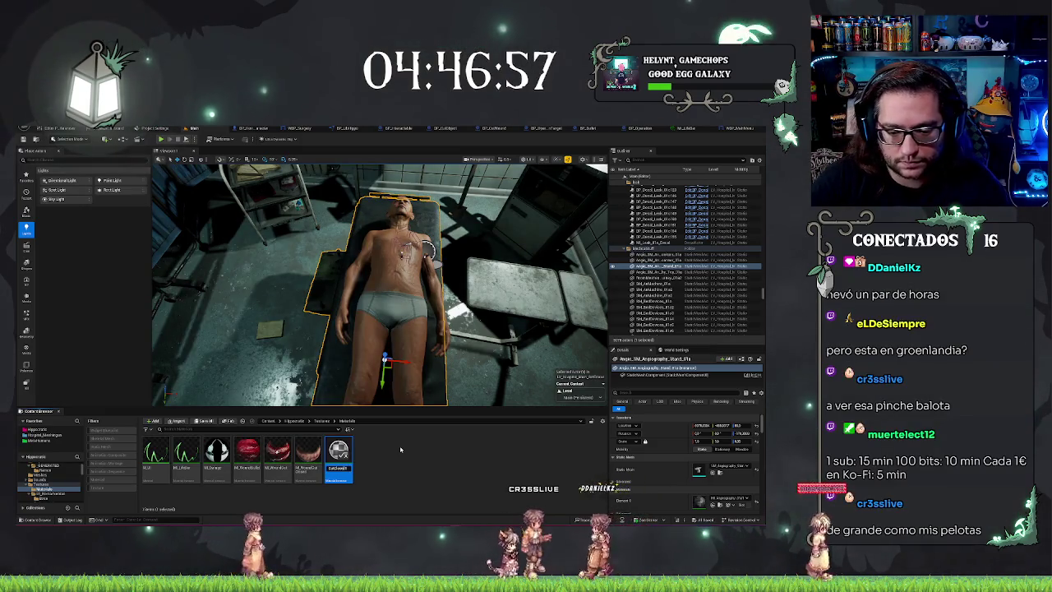
pyautogui.write('ML_WoundCutDecal')
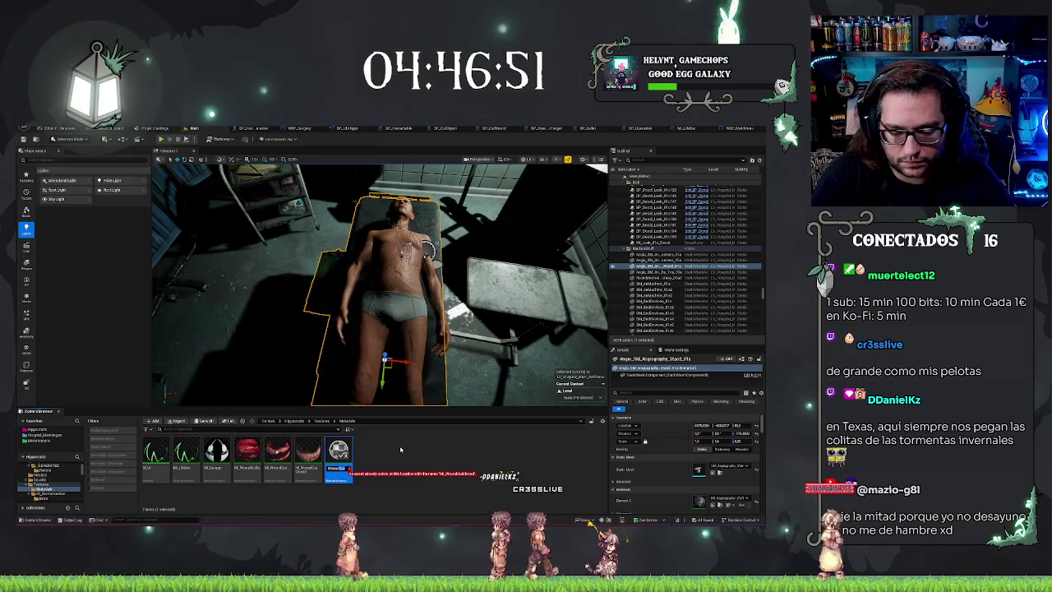
pyautogui.press('Return')
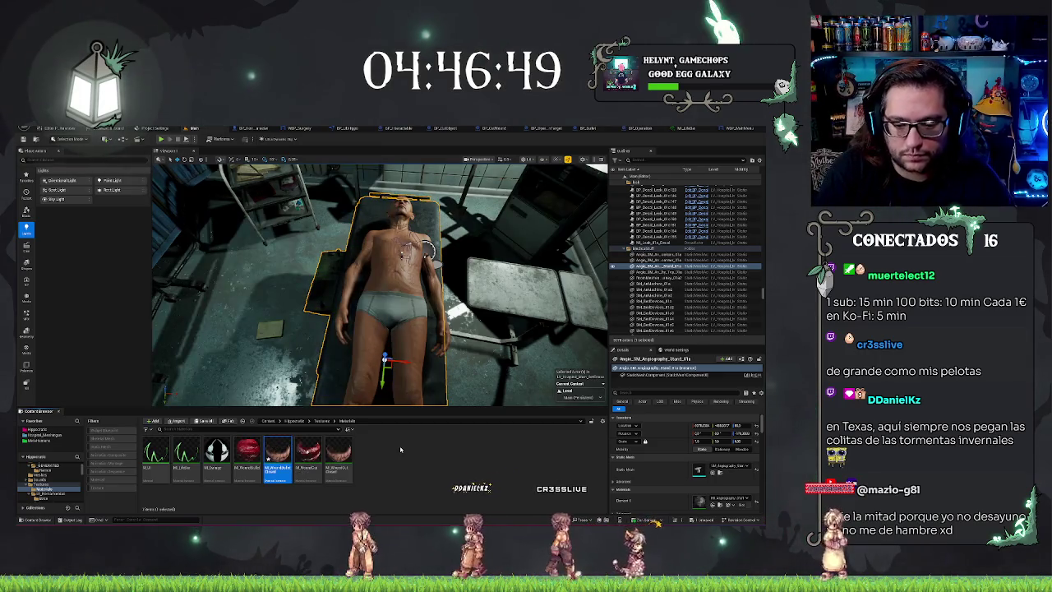
# Step: Set the wound material instance's texture parameter to the bullet-hole texture
pyautogui.doubleClick(278, 474)
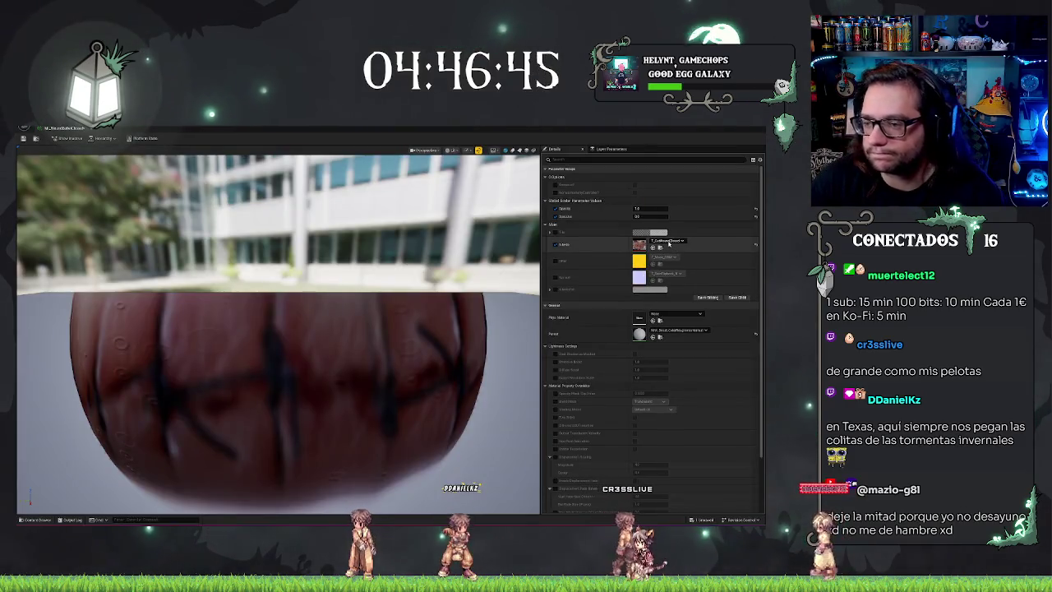
pyautogui.click(669, 242)
pyautogui.write('bullet')
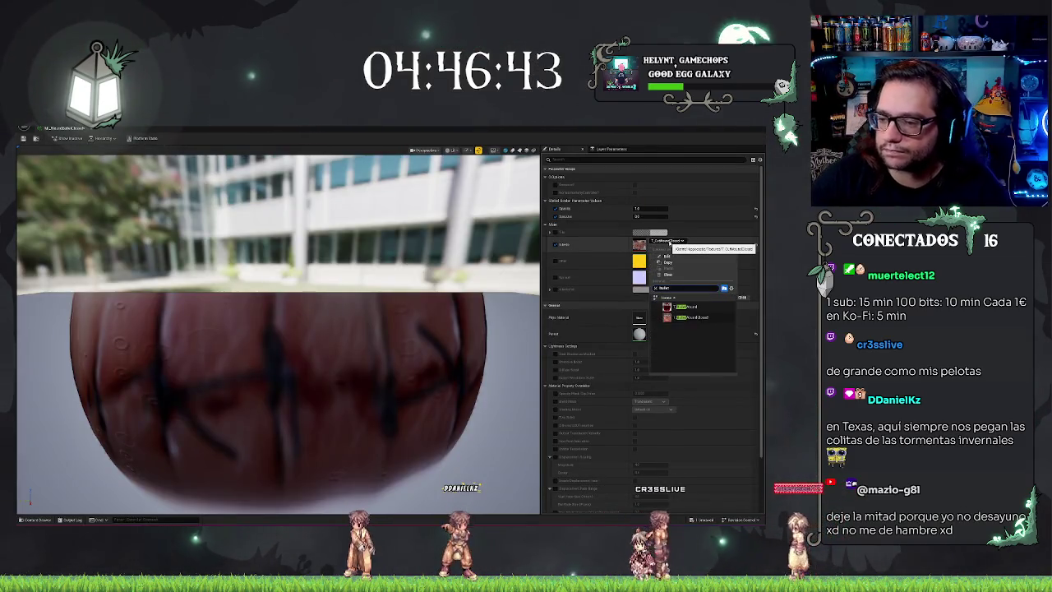
pyautogui.click(683, 320)
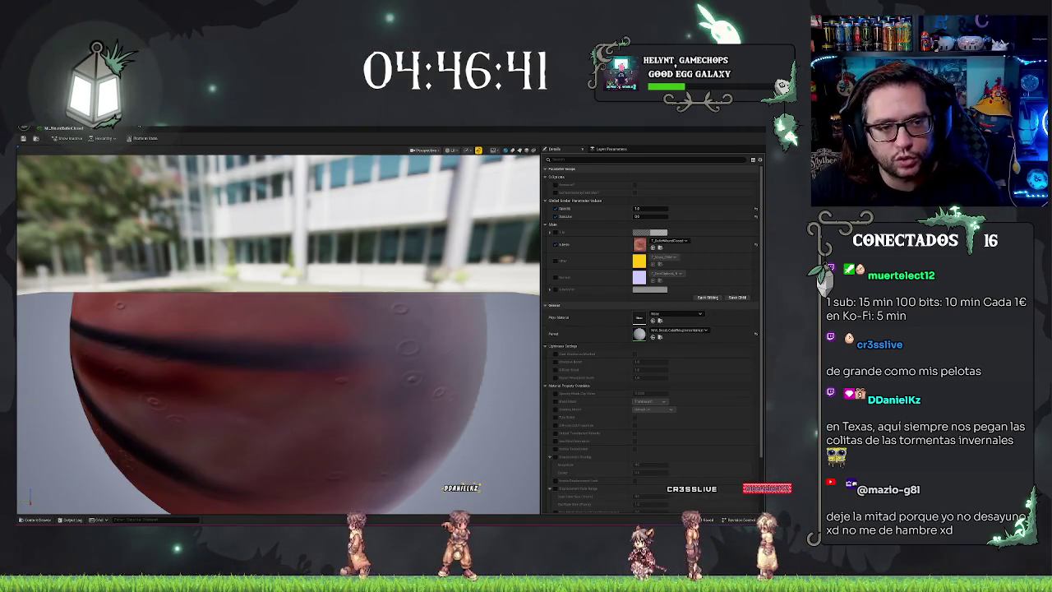
pyautogui.click(58, 131)
pyautogui.click(452, 461)
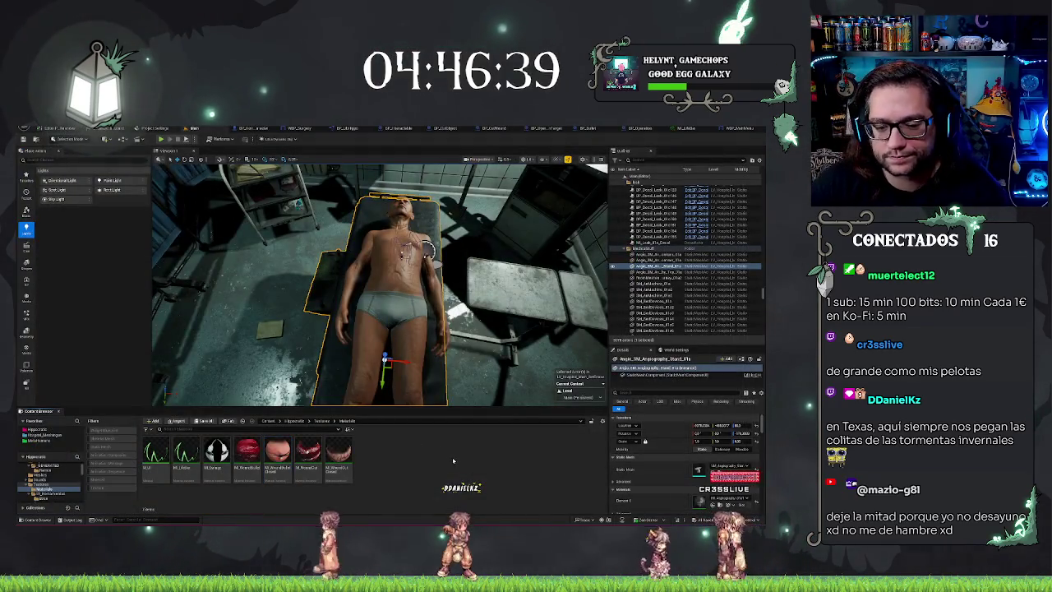
# Step: Check the chest BP_CutObject and abdomen BP_Bullet, then play-test the surgery level
pyautogui.press('f')
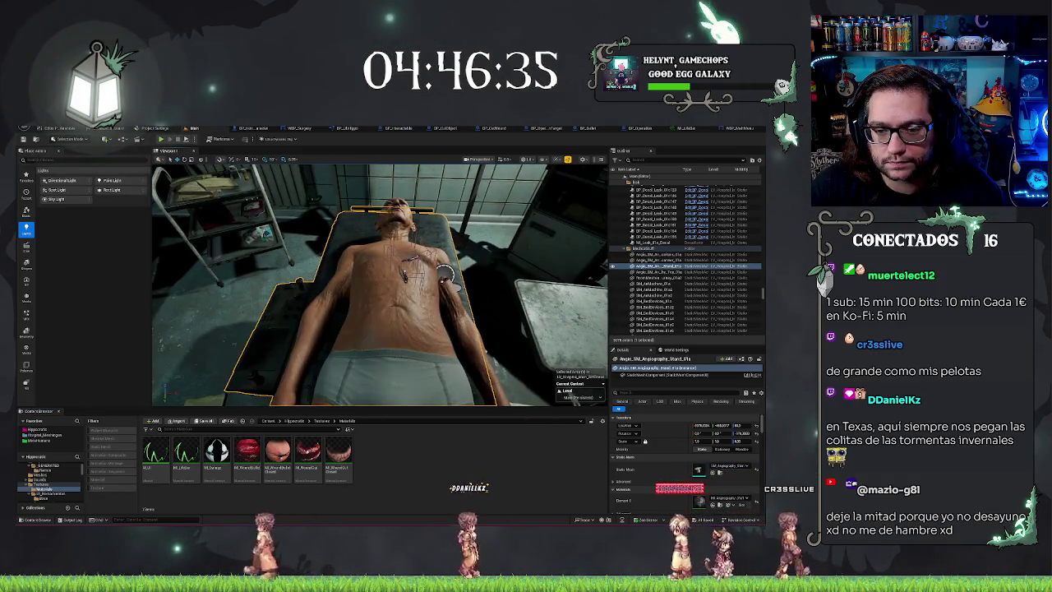
pyautogui.click(403, 272)
pyautogui.press('f')
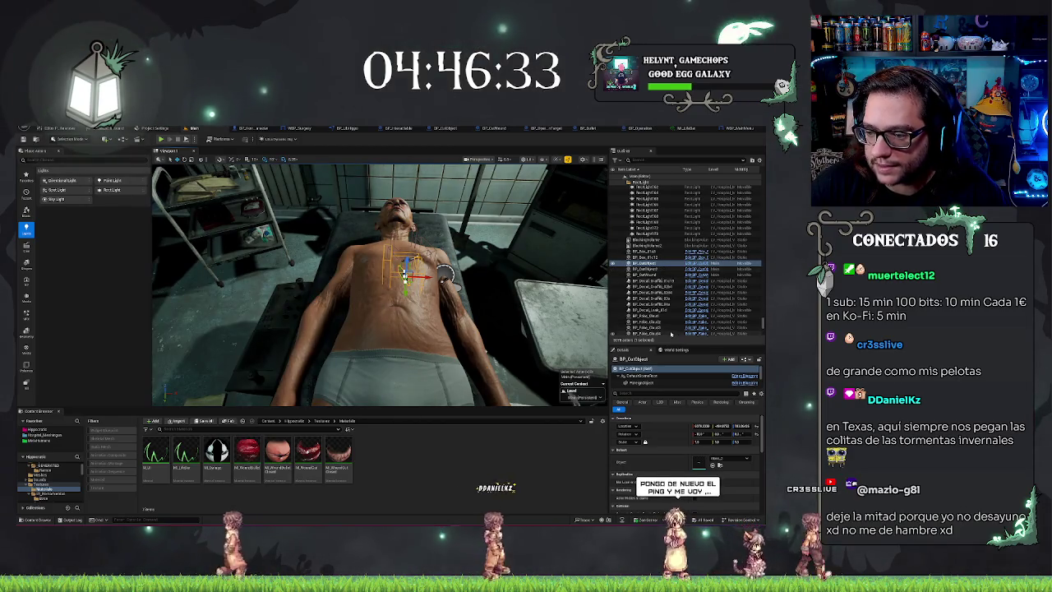
pyautogui.rightClick(649, 268)
pyautogui.click(665, 283)
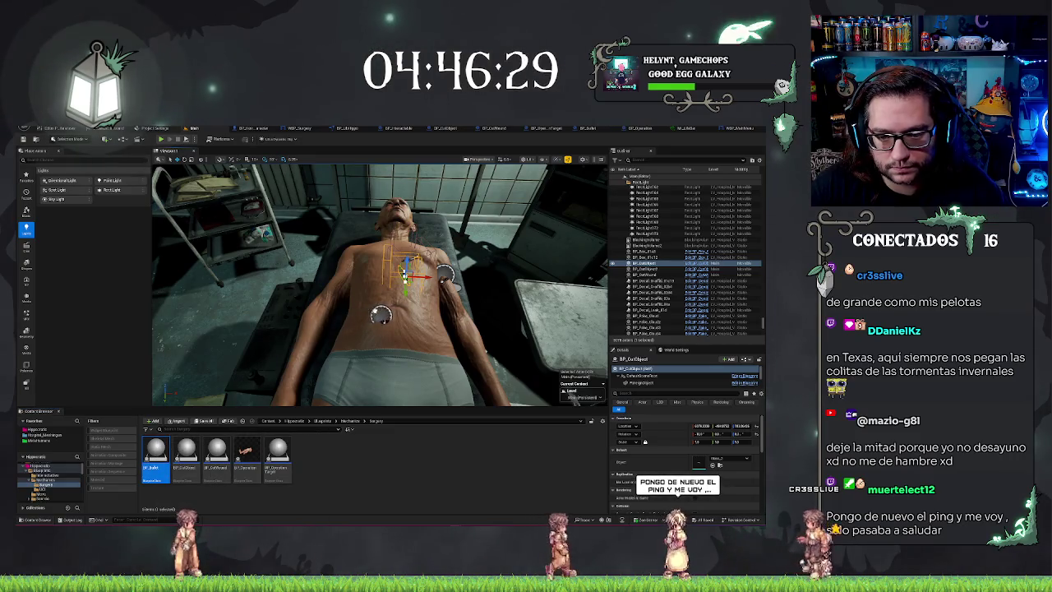
pyautogui.click(361, 316)
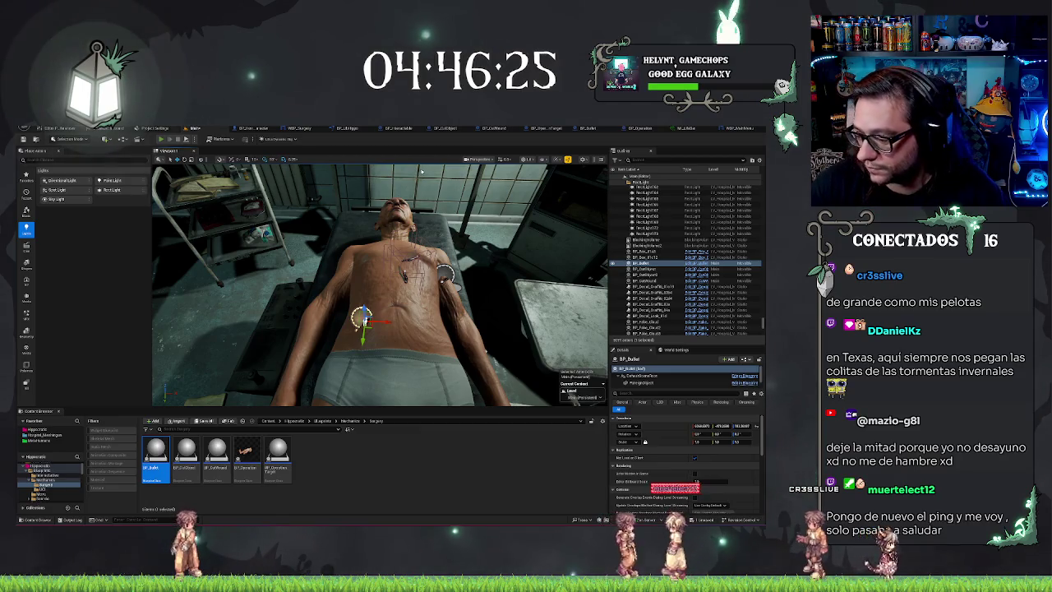
pyautogui.hotkey('alt', 'p')
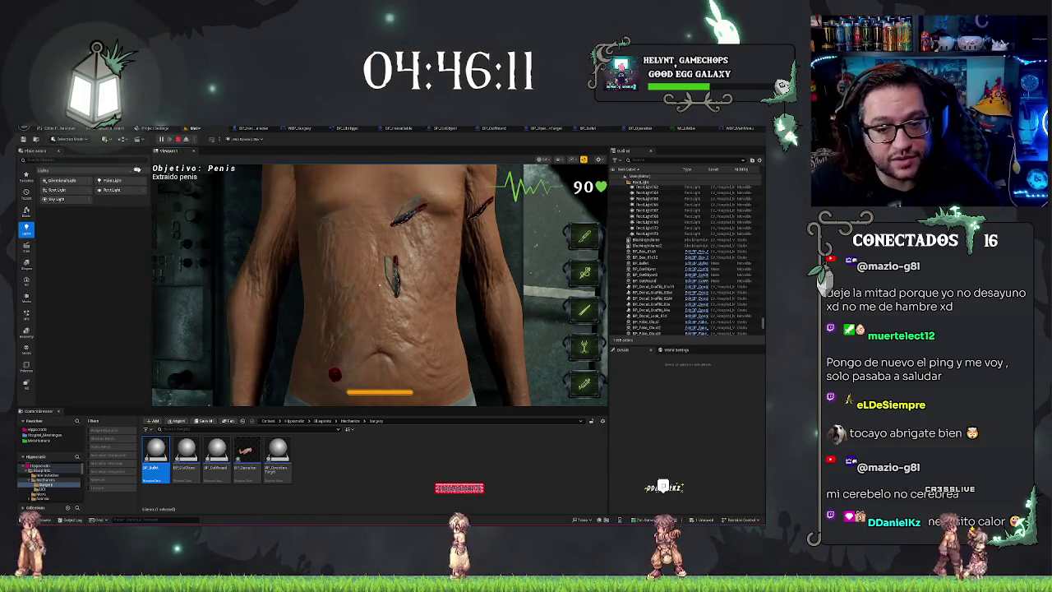
# Step: Confirm the abdominal bullet wound vanishes when clicked in the running game, then end the play test
pyautogui.click(336, 376)
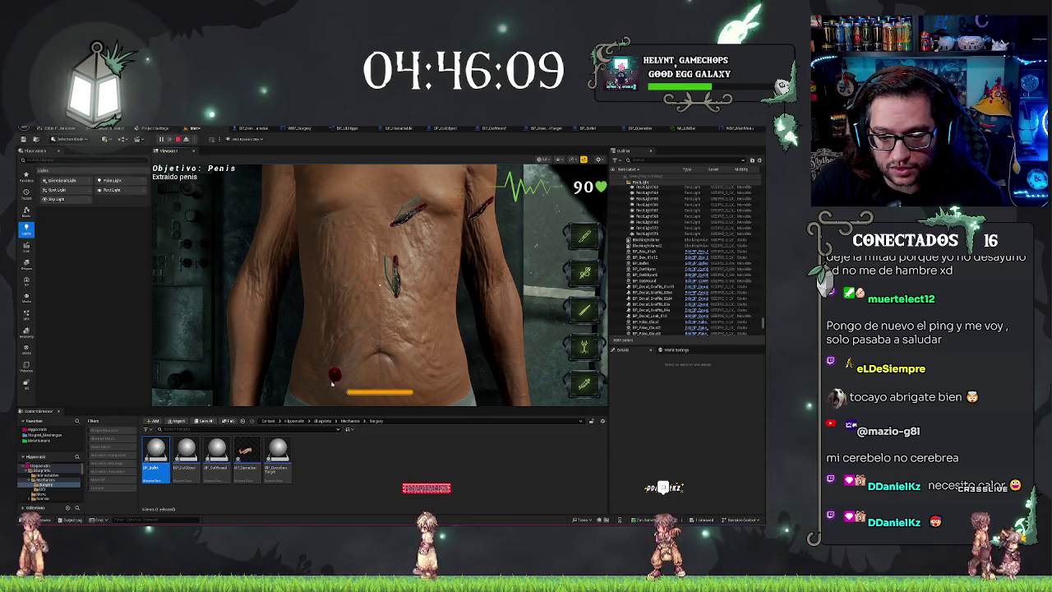
pyautogui.click(336, 374)
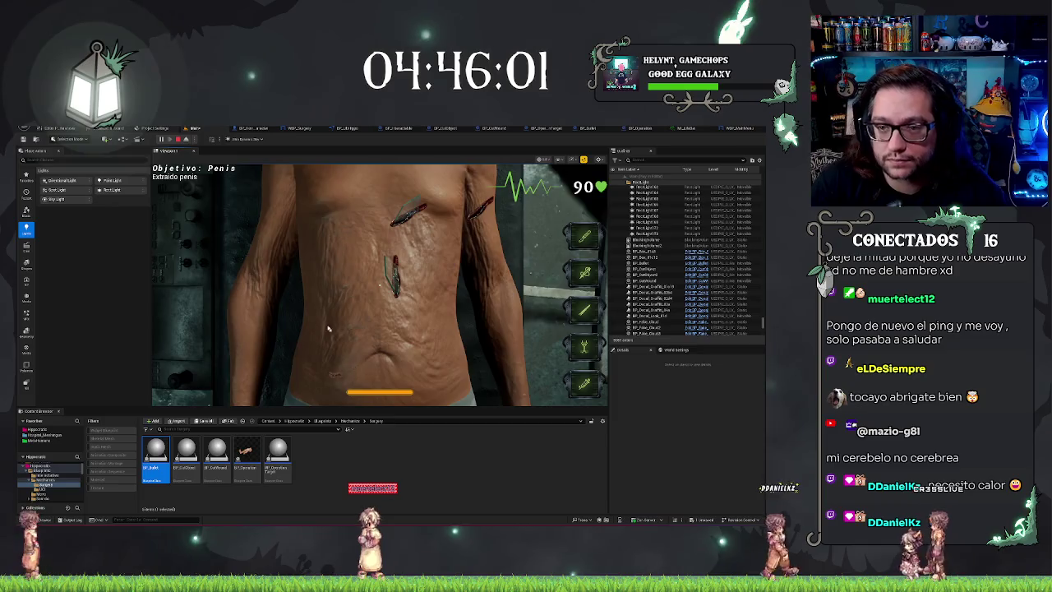
pyautogui.press('Escape')
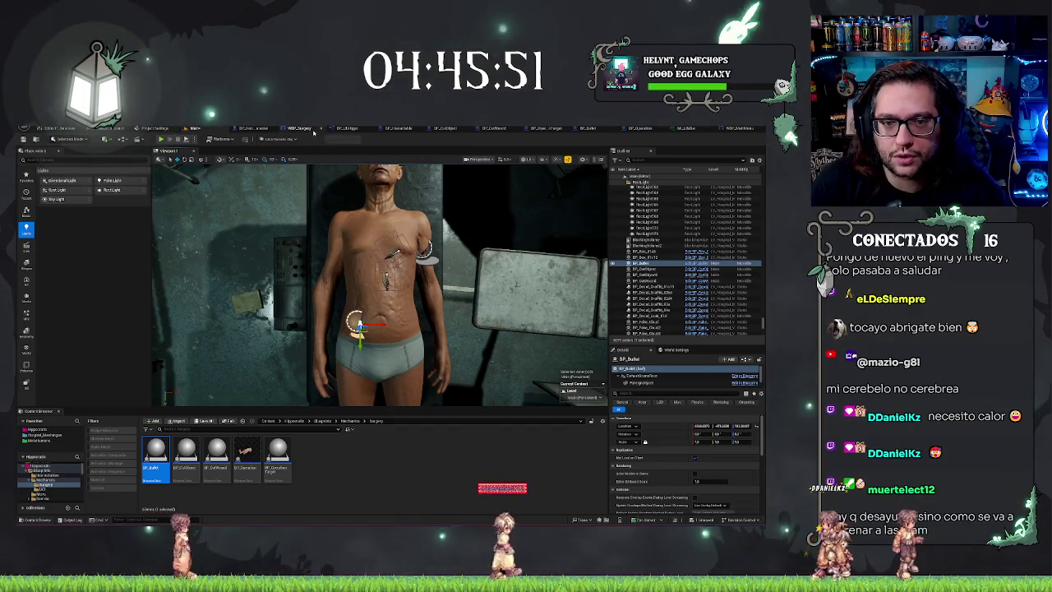
# Step: In BP_CutWound's Event Graph, assign a different material to the second Set Decal Material node
pyautogui.click(486, 128)
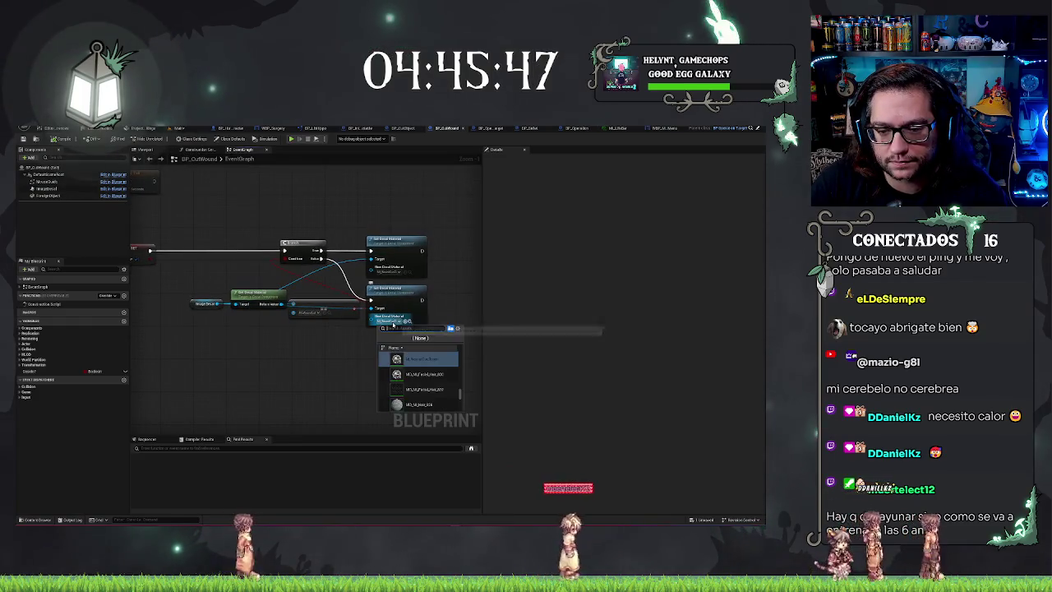
pyautogui.click(393, 321)
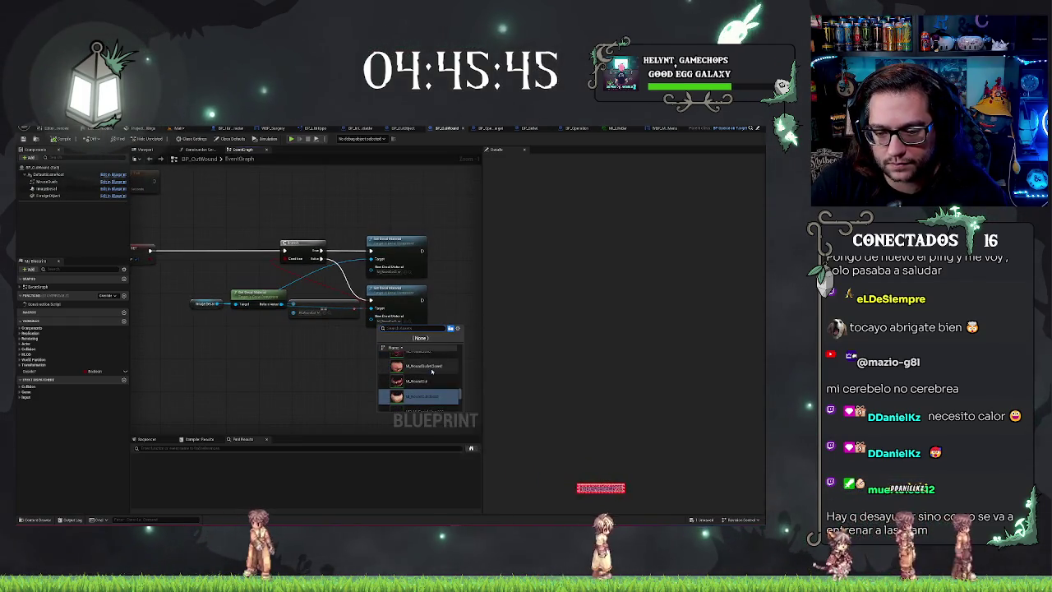
pyautogui.click(430, 363)
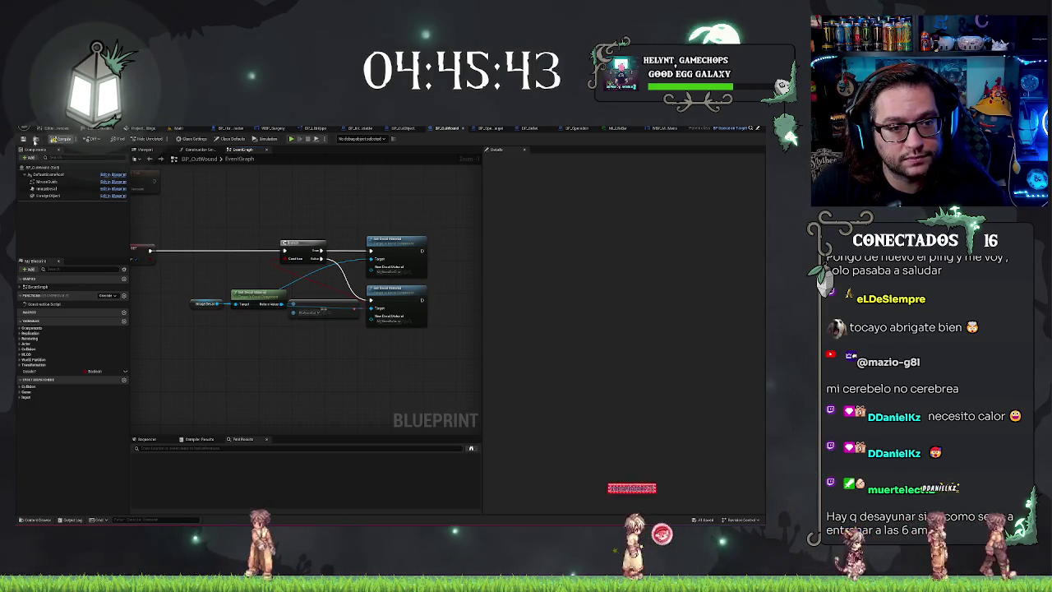
pyautogui.click(176, 128)
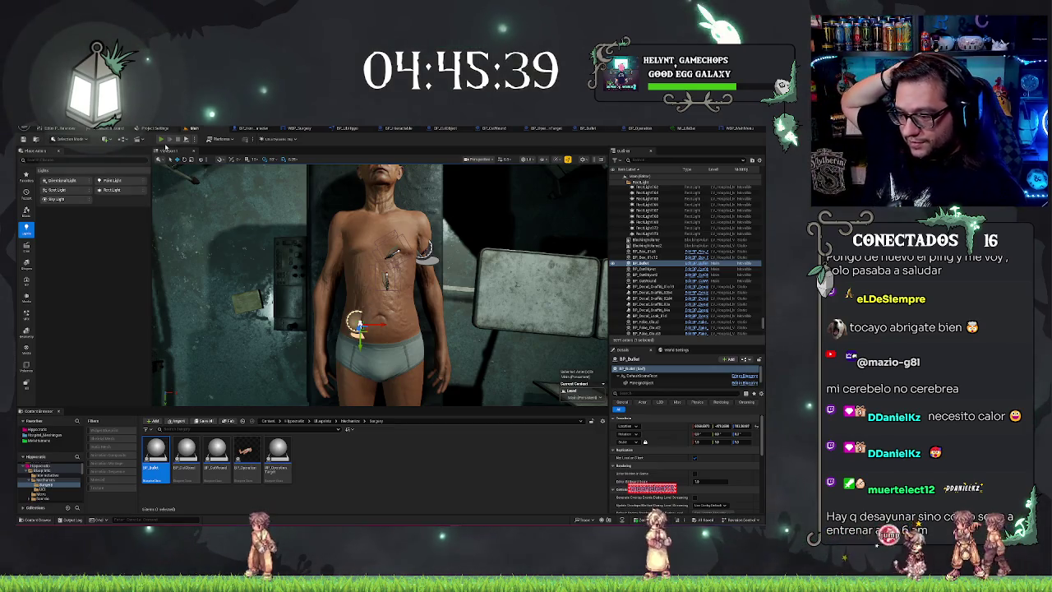
# Step: Replay the surgery level and click the abdominal bullet wound, then detach to inspect its new decal
pyautogui.click(162, 139)
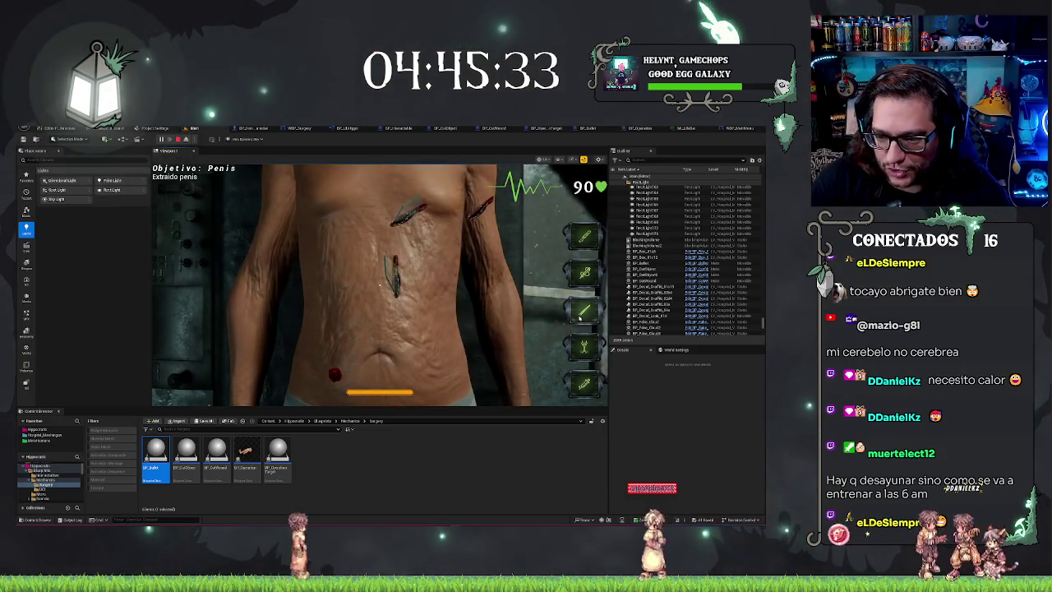
pyautogui.click(343, 378)
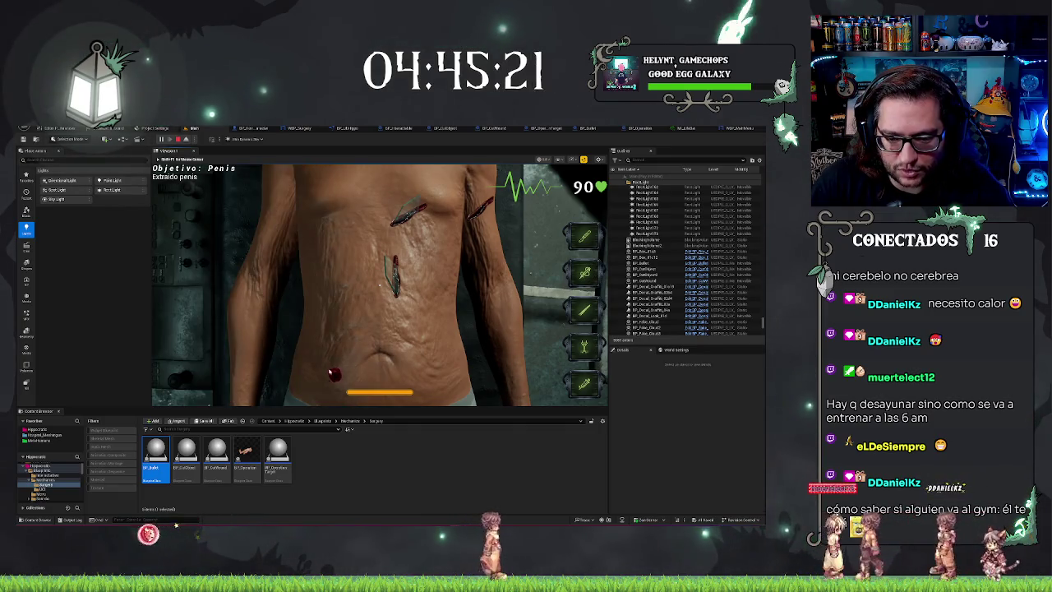
pyautogui.click(328, 377)
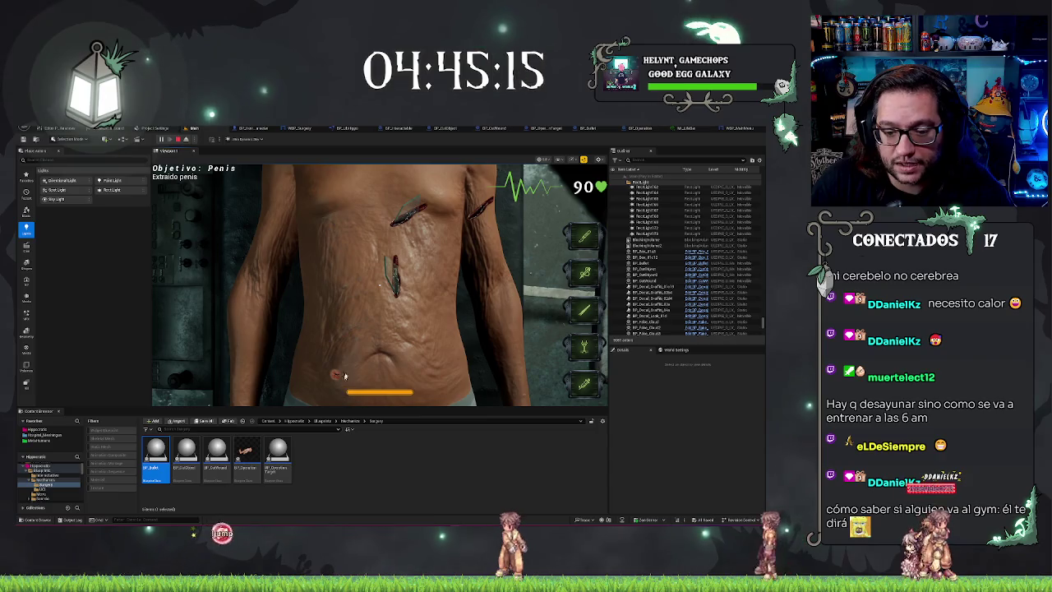
pyautogui.press('Escape')
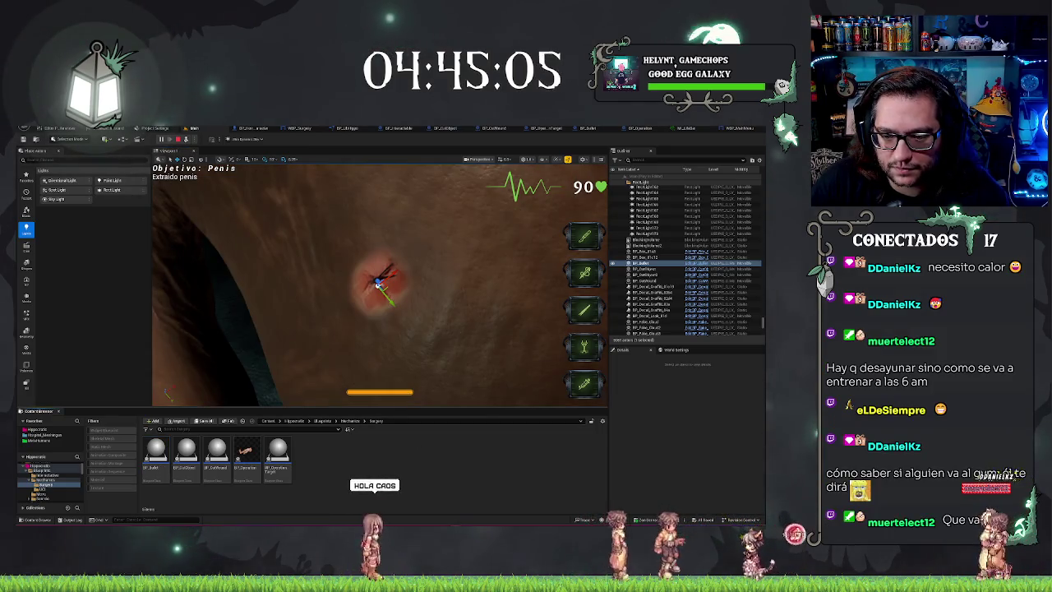
# Step: Stop the second play test, review BP_Operacion's properties, then deselect it
pyautogui.click(376, 283)
pyautogui.press('Escape')
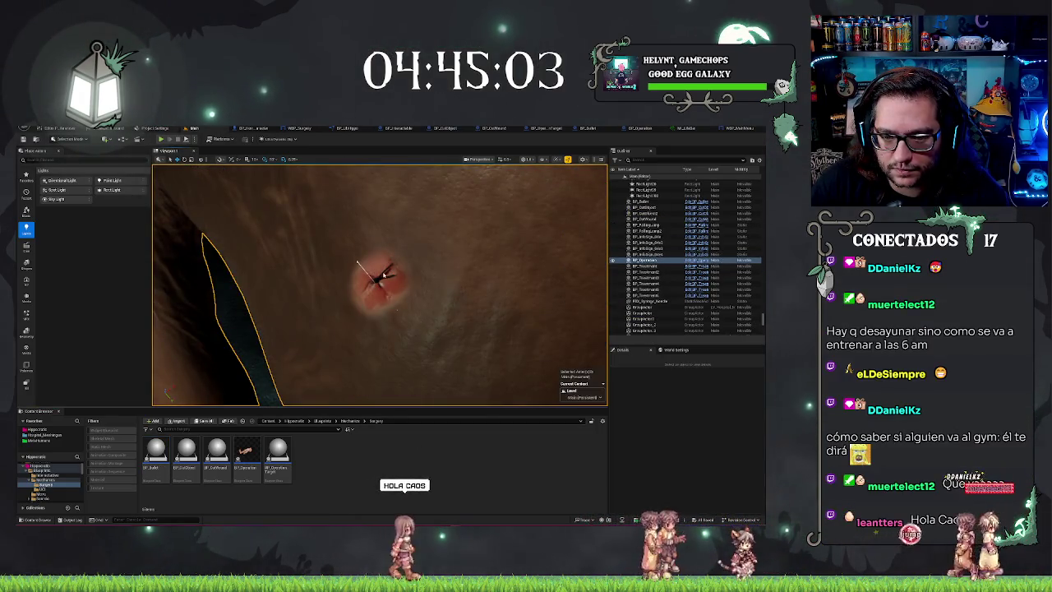
pyautogui.click(358, 263)
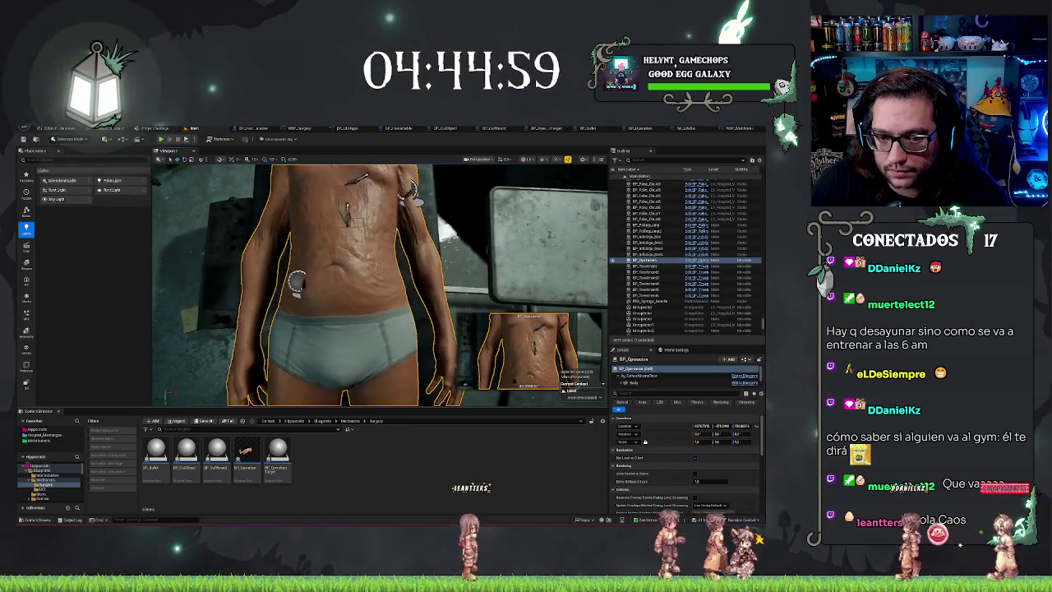
pyautogui.press('Escape')
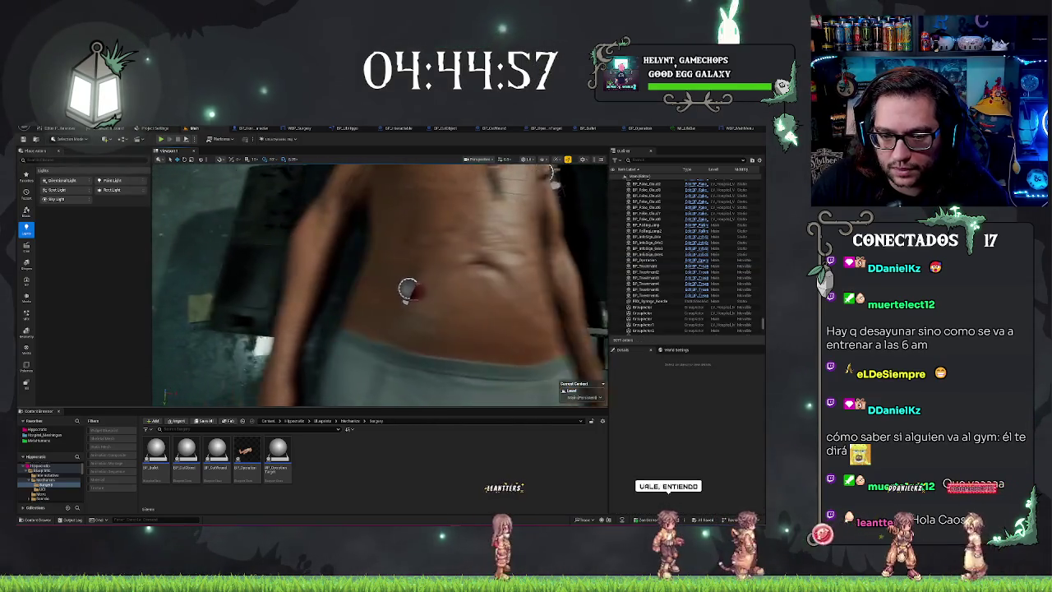